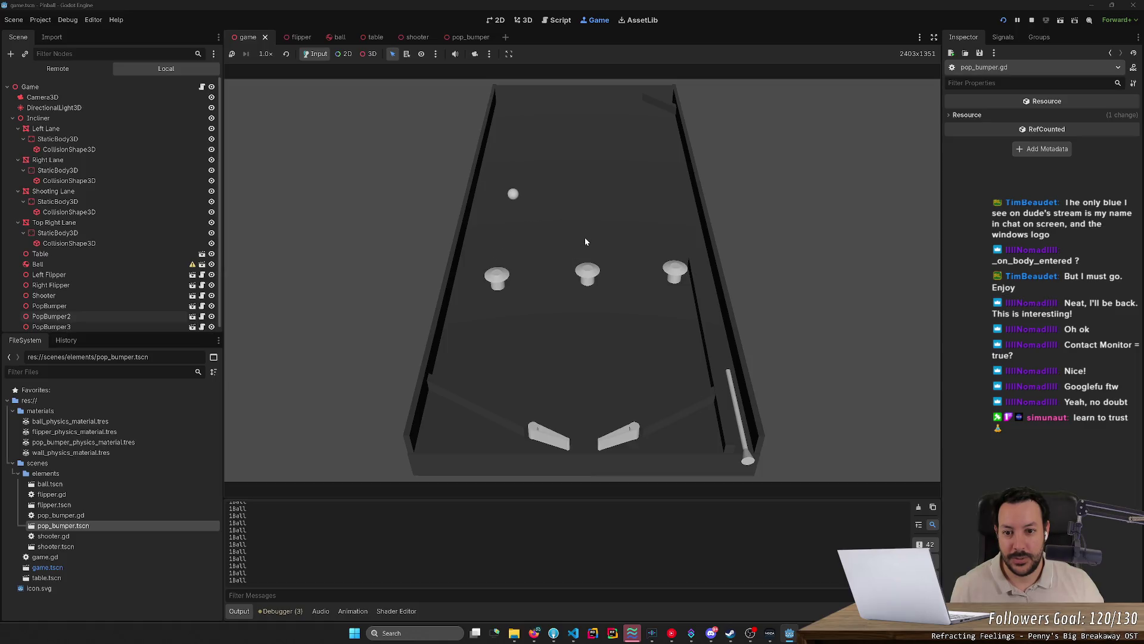
- Drop the ball repeatedly beside the left, middle and right pop bumpers to test bounces
{"action": "left_click", "coordinate": [585, 241]}
{"action": "left_click", "coordinate": [585, 237]}
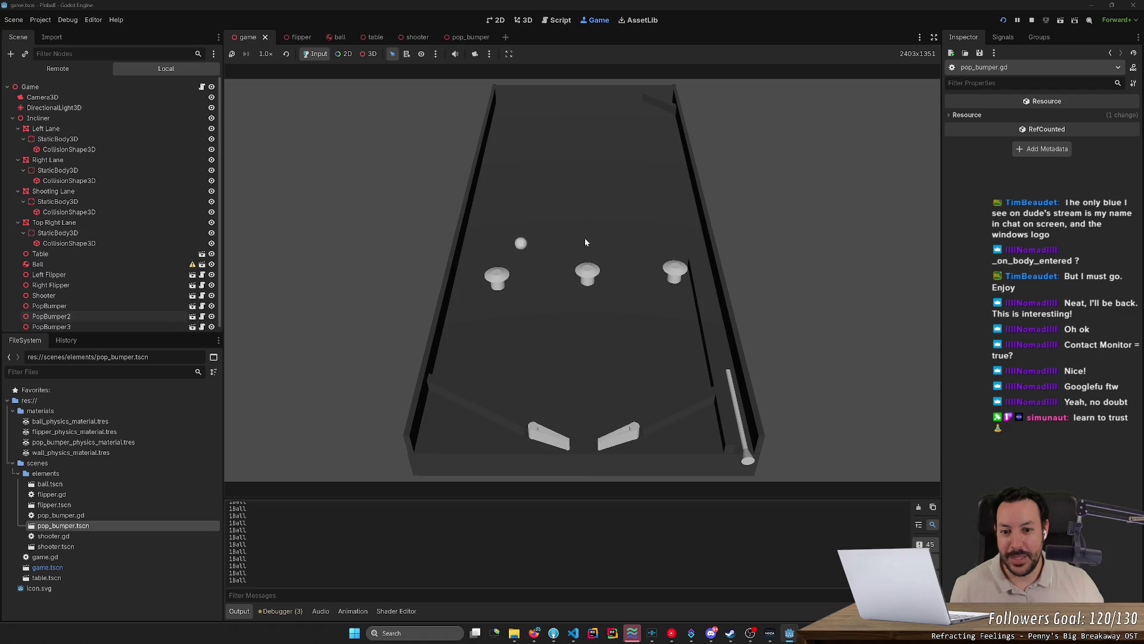
{"action": "left_click", "coordinate": [585, 237]}
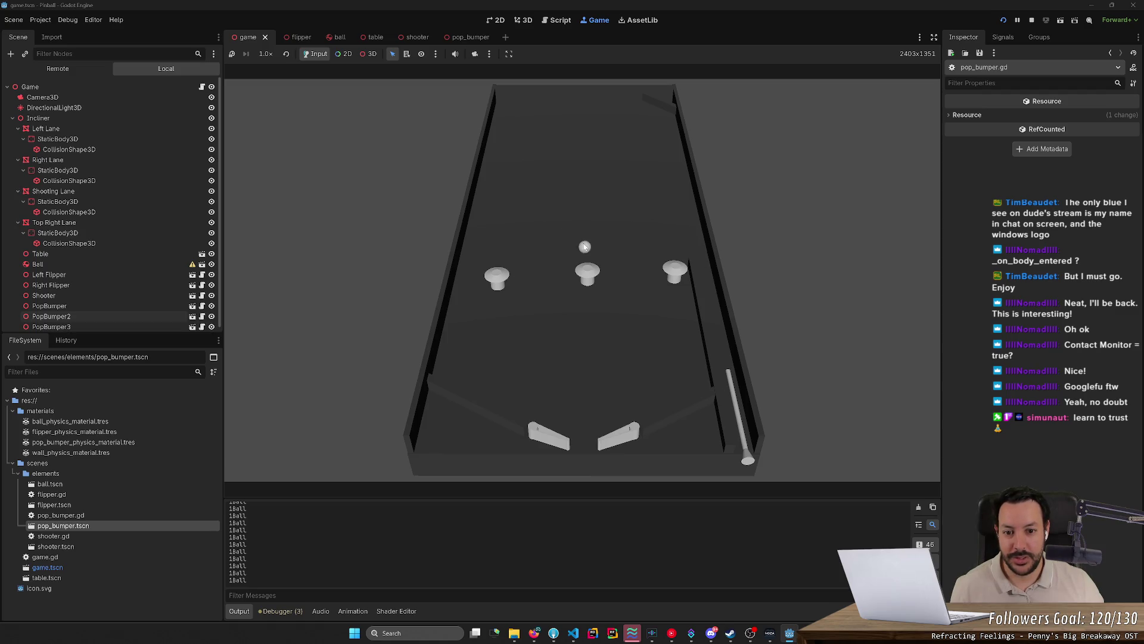
{"action": "left_click", "coordinate": [605, 361]}
{"action": "left_click", "coordinate": [605, 286]}
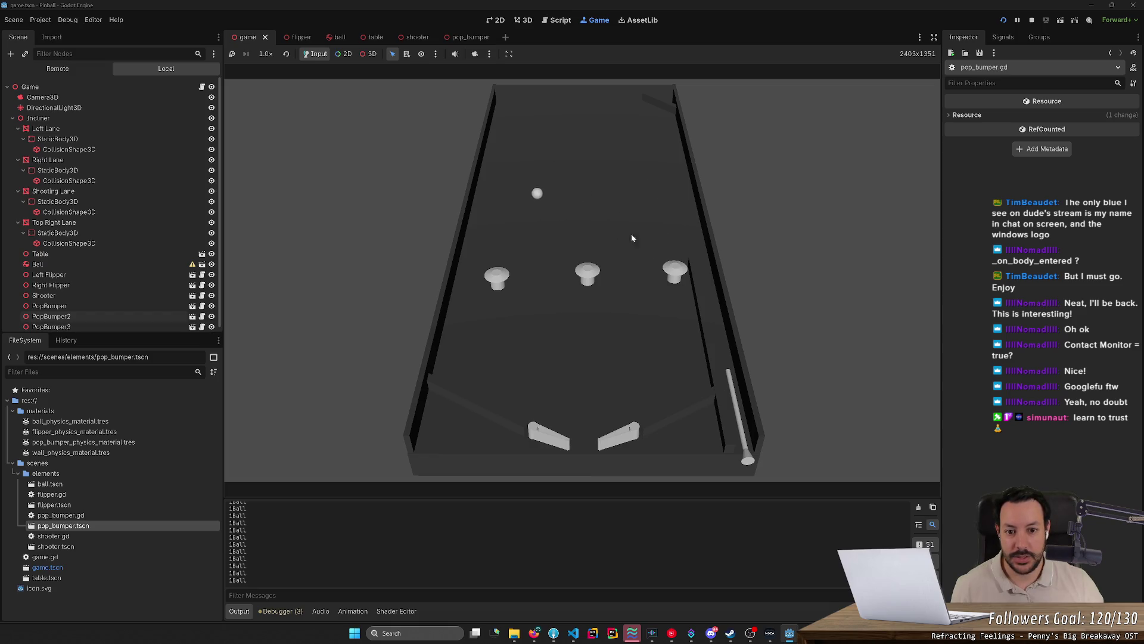
{"action": "left_click", "coordinate": [659, 249]}
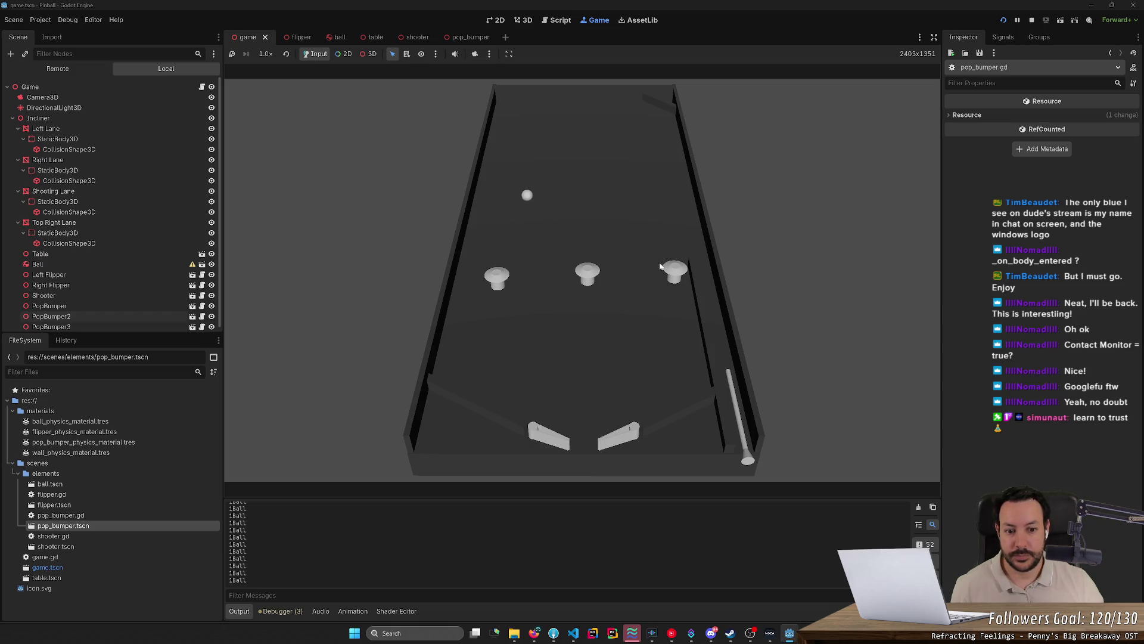
{"action": "left_click", "coordinate": [695, 250]}
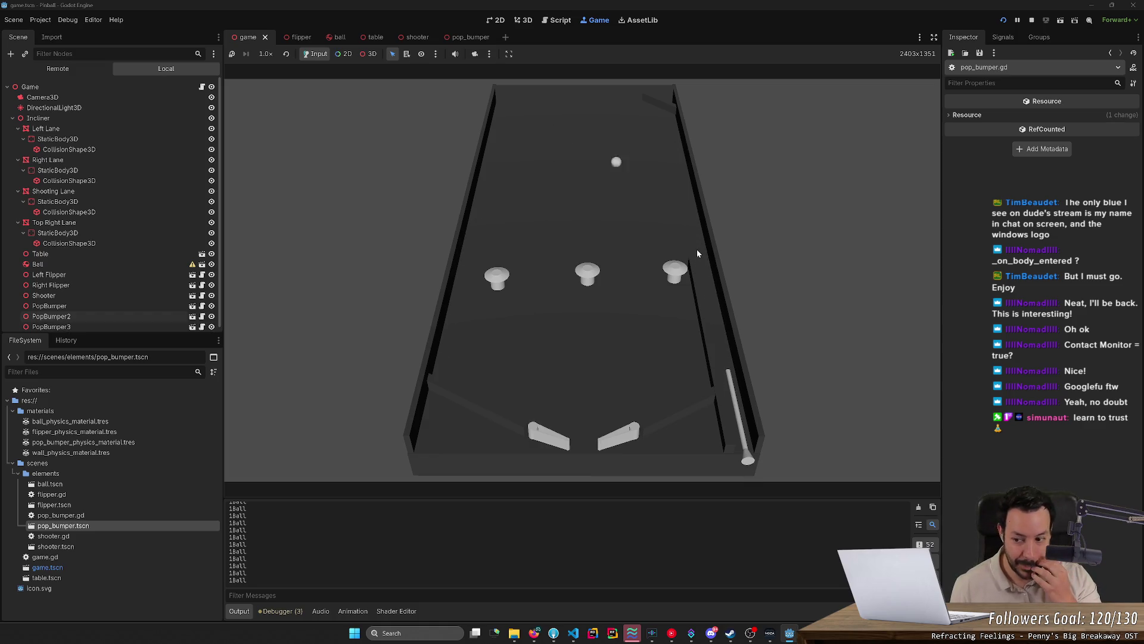
- Work the flippers and plunger, launch the ball up the lane, then stop the game
{"action": "key", "text": "Left"}
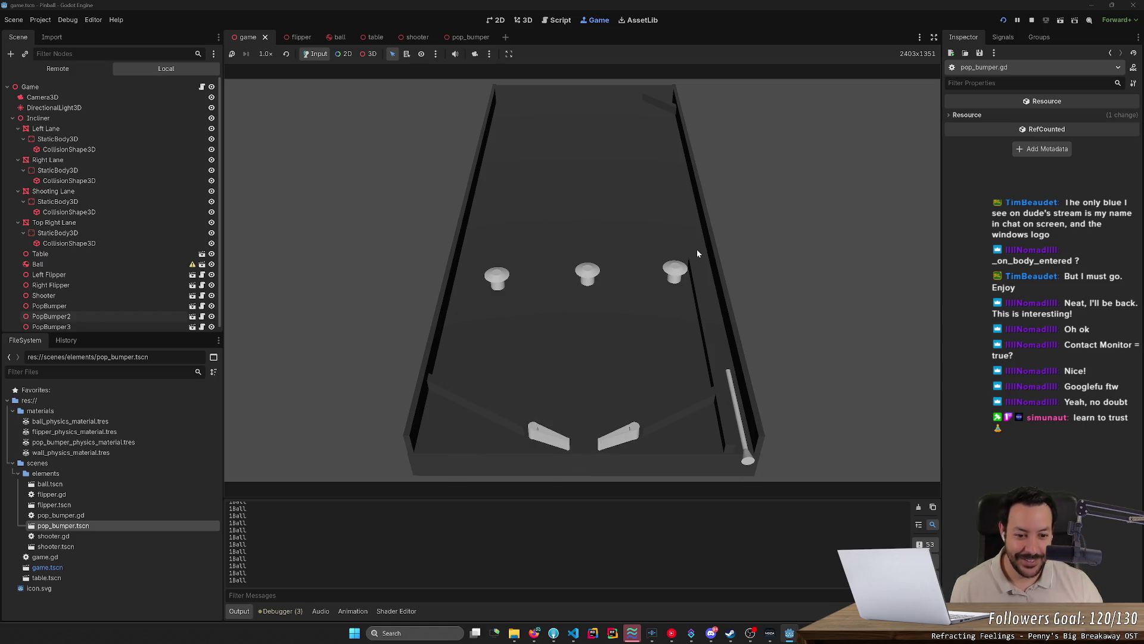
{"action": "key", "text": "Down"}
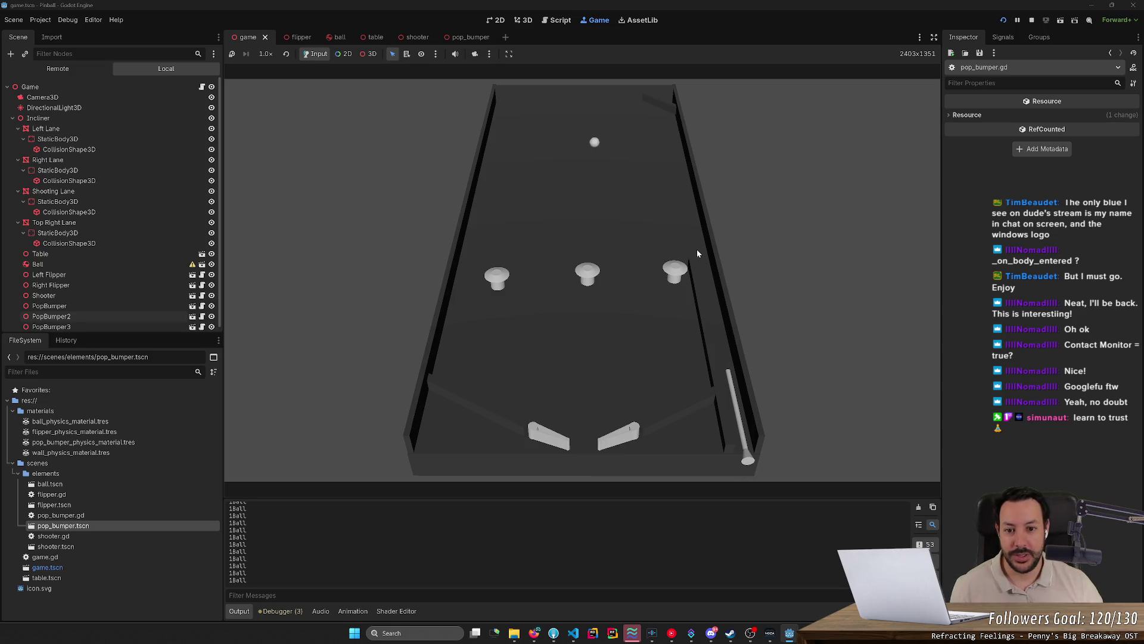
{"action": "key", "text": "Left"}
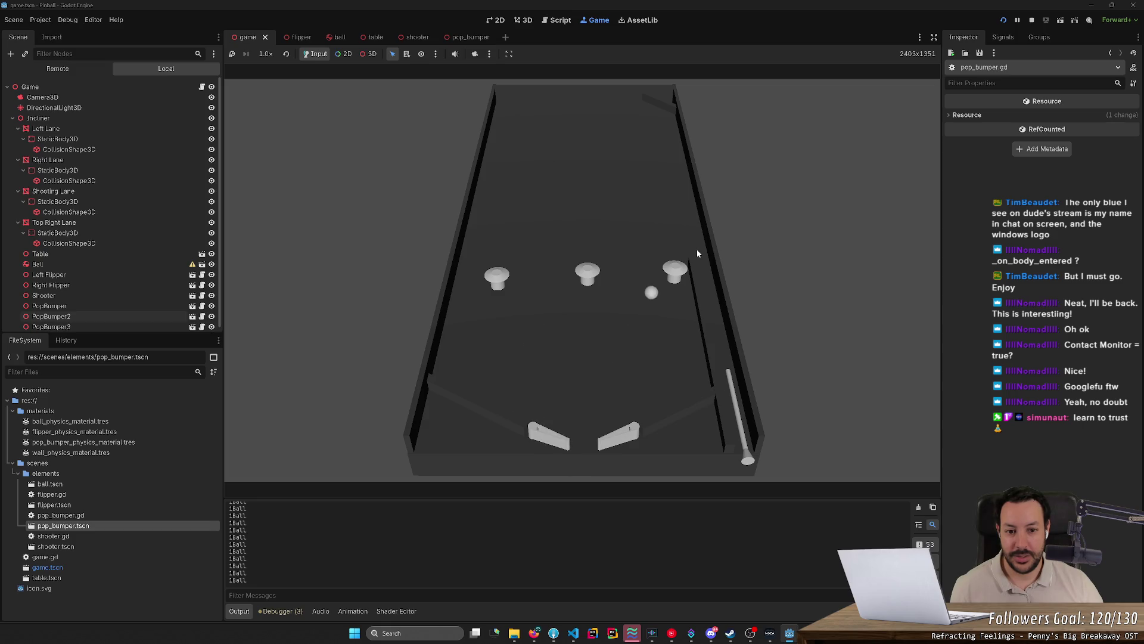
{"action": "key", "text": "Right"}
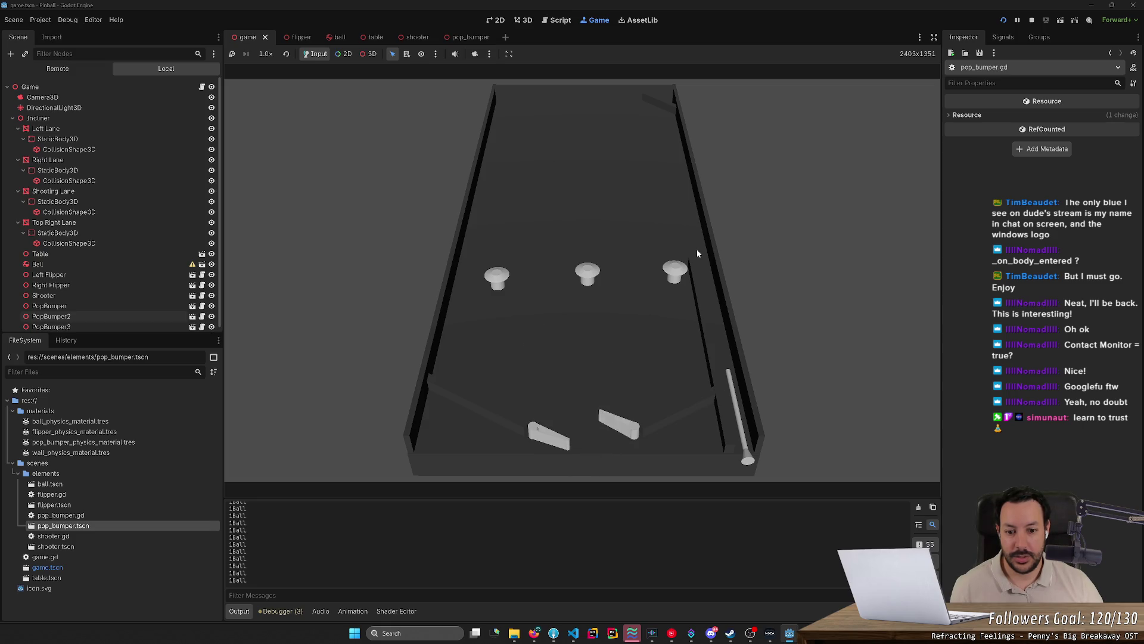
{"action": "key", "text": "Left"}
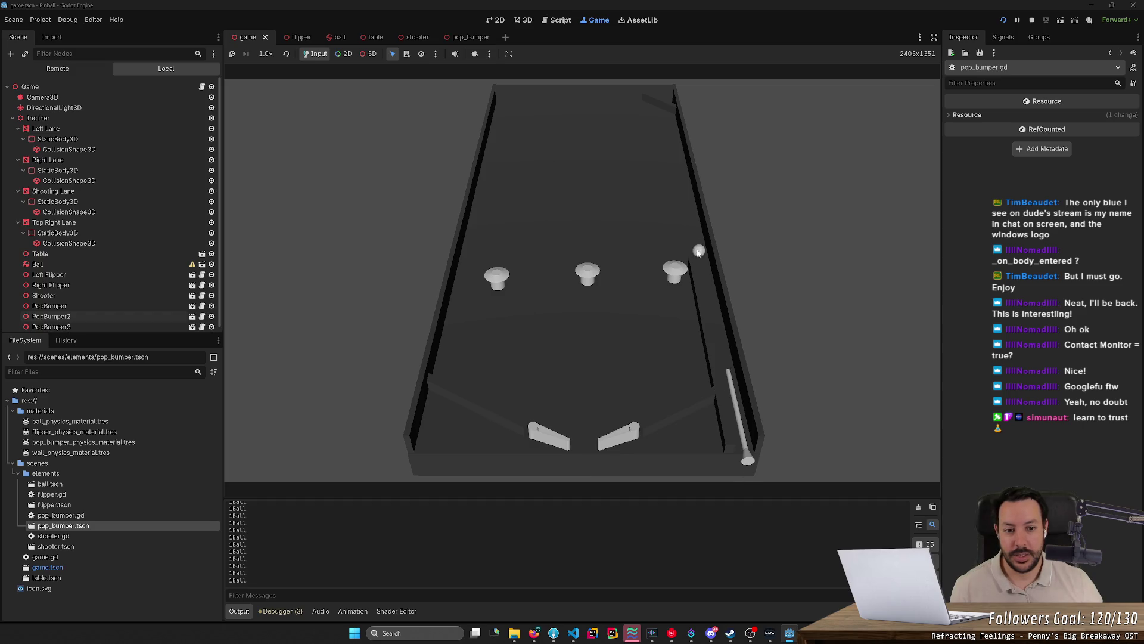
{"action": "key", "text": "space"}
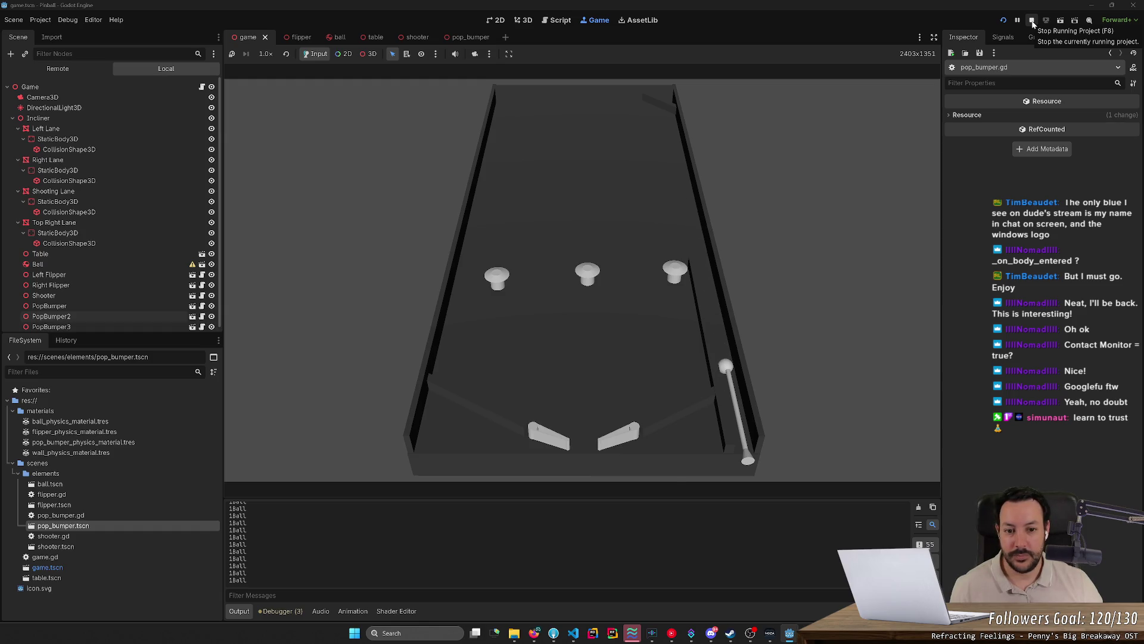
{"action": "left_click", "coordinate": [1033, 22]}
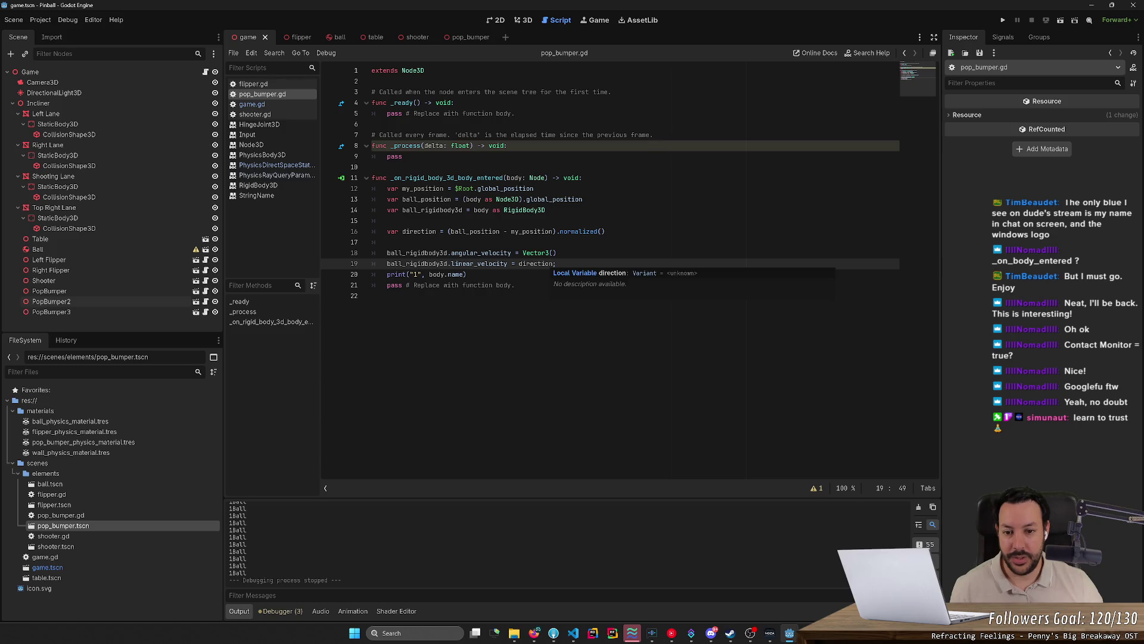
{"action": "left_click", "coordinate": [372, 81]}
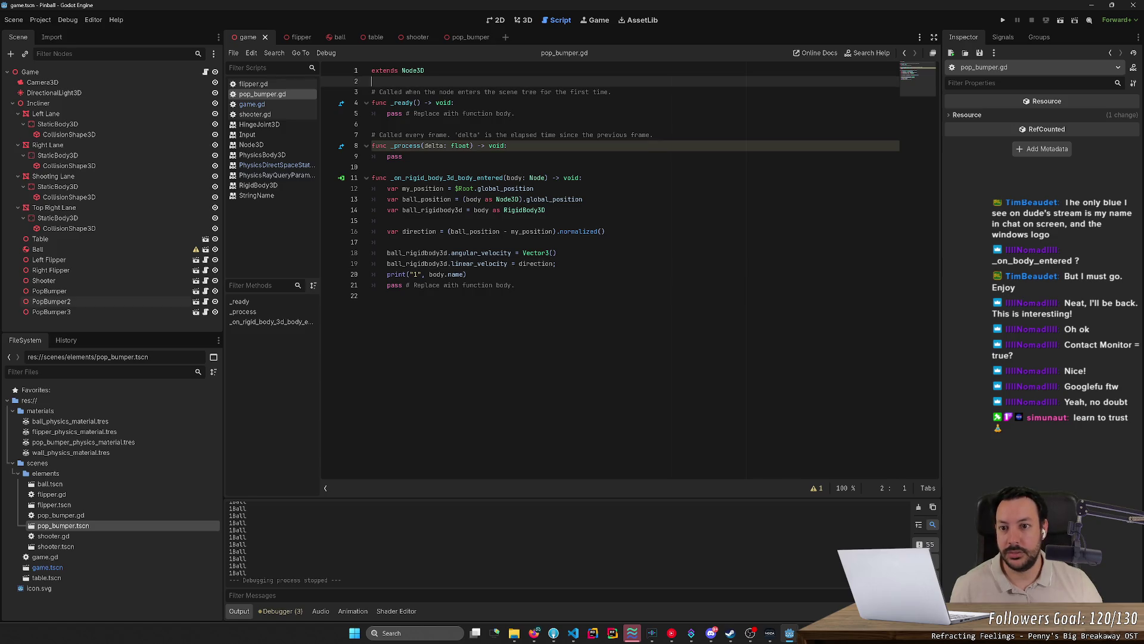
{"action": "key", "text": "Return"}
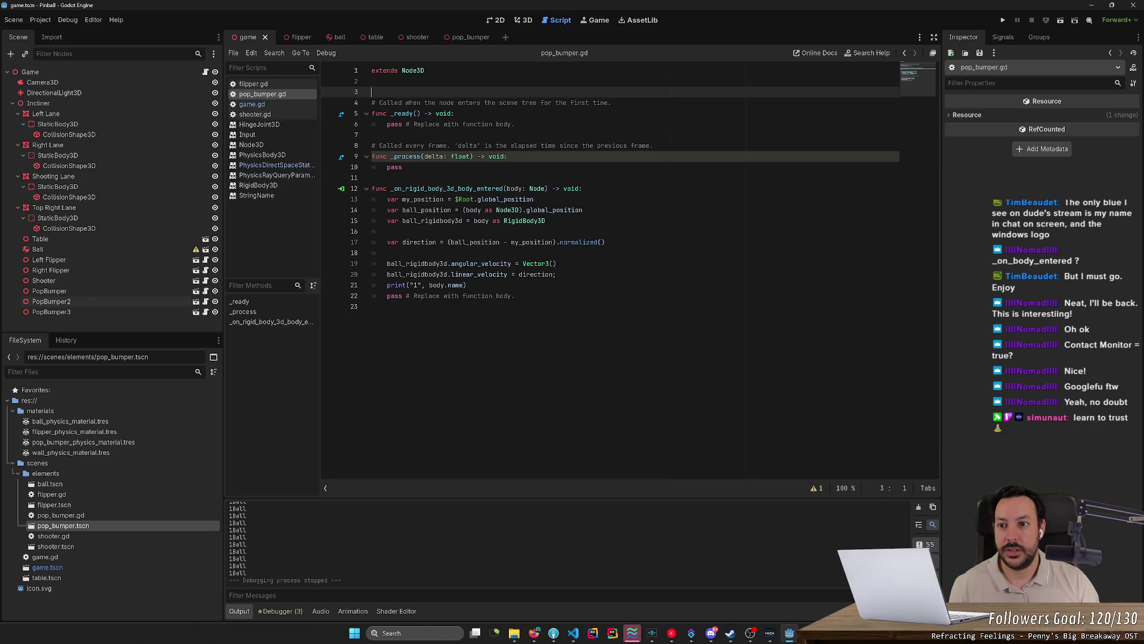
{"action": "type", "text": "@export car"}
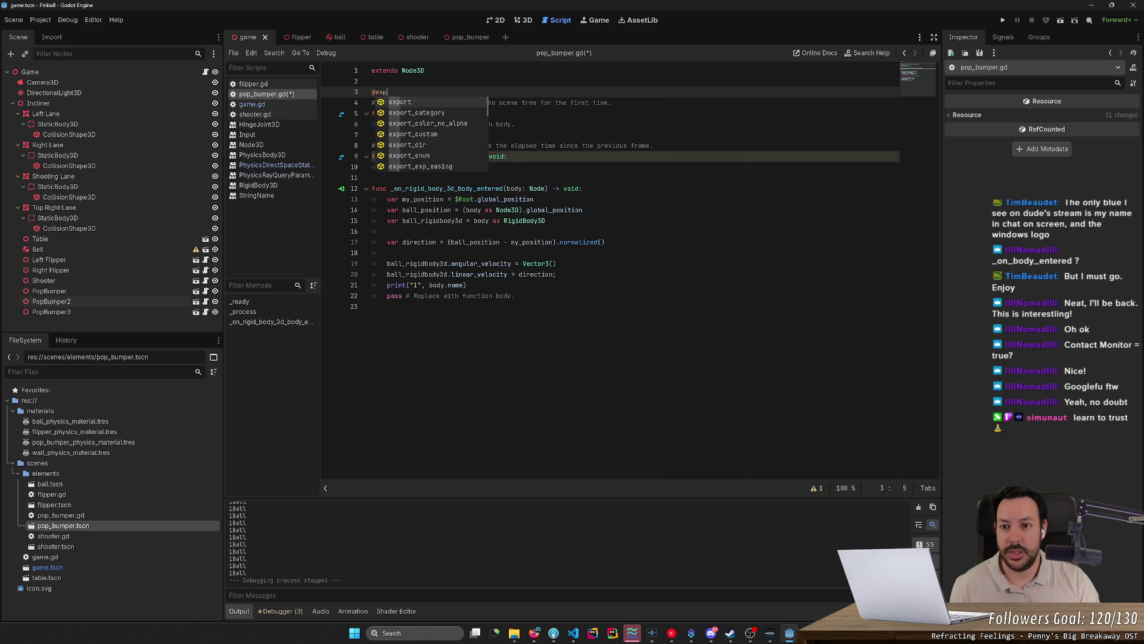
{"action": "key", "text": "BackSpace"}
{"action": "key", "text": "BackSpace"}
{"action": "key", "text": "BackSpace"}
{"action": "type", "text": "var velocity"}
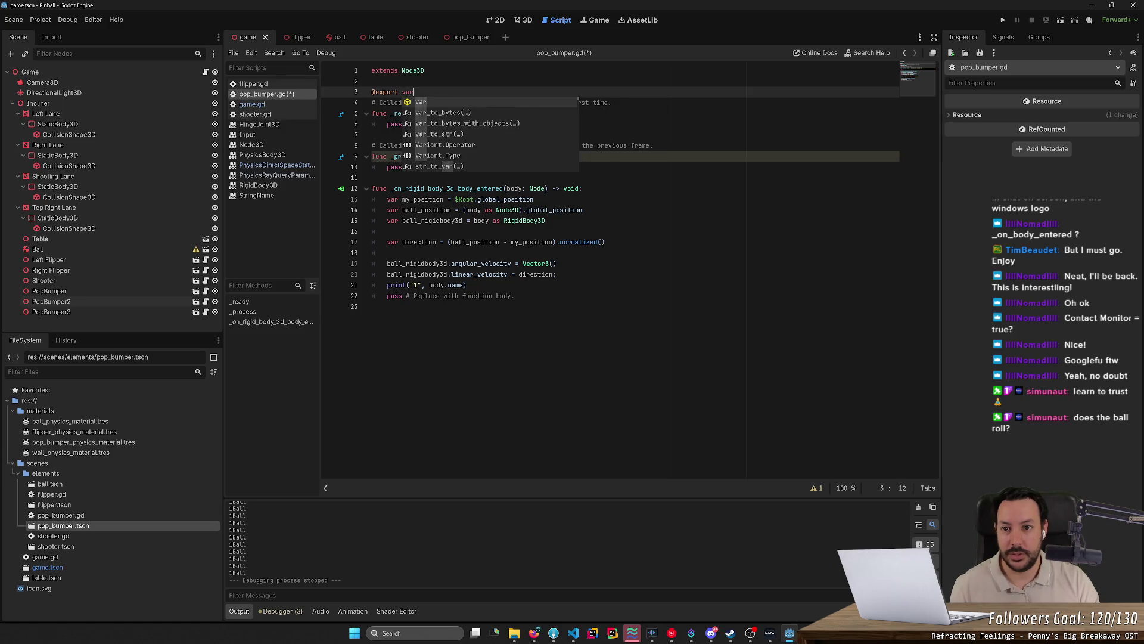
{"action": "key", "text": "Escape"}
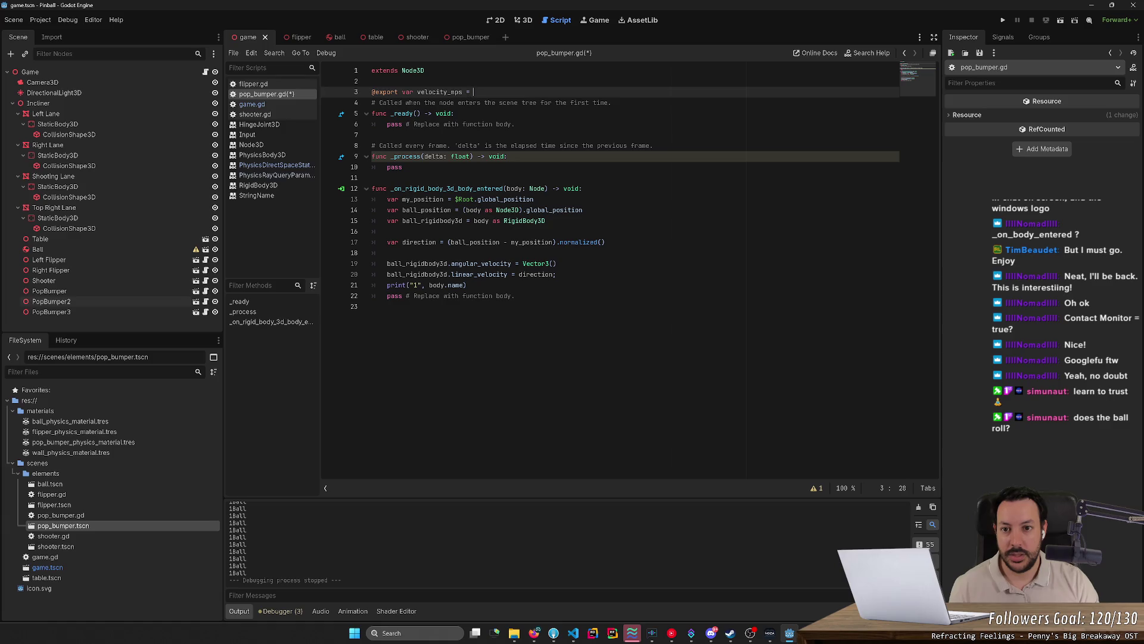
{"action": "type", "text": "1.0"}
{"action": "key", "text": "Return"}
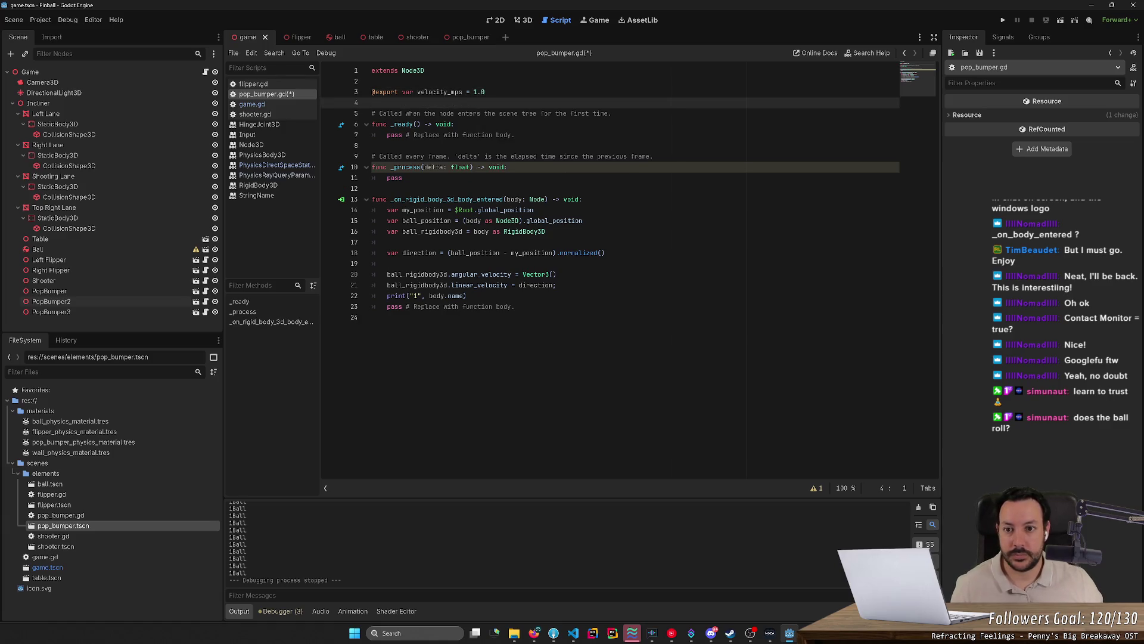
- Multiply linear_velocity by velocity_mps, delete the print and pass lines, and save
{"action": "left_click", "coordinate": [556, 285]}
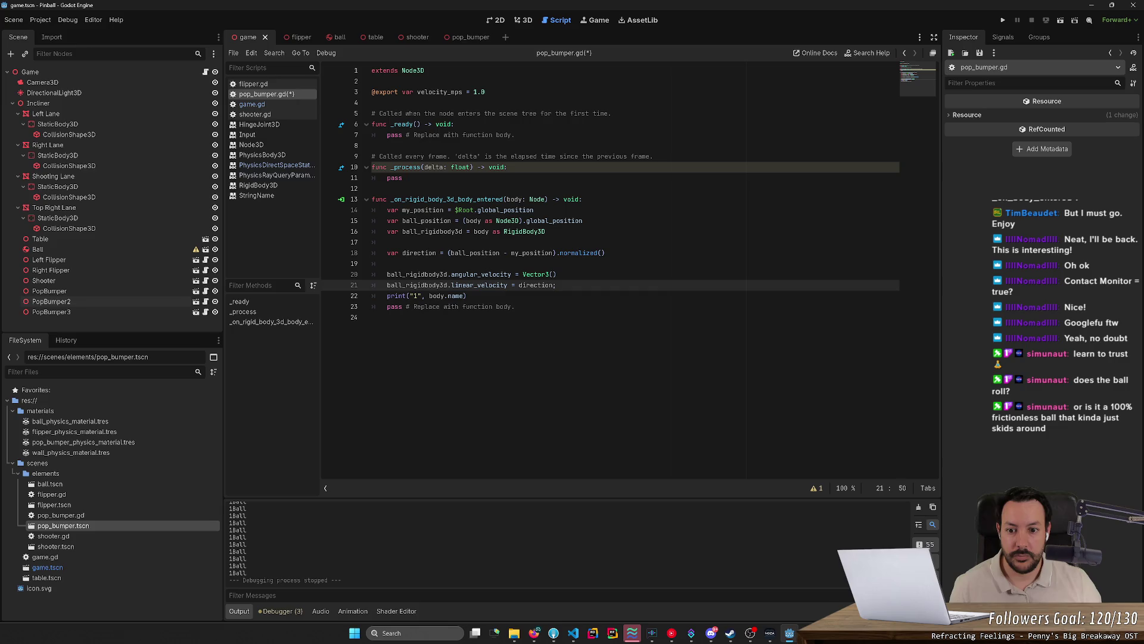
{"action": "type", "text": "* velocity_mps;"}
{"action": "key", "text": "Down"}
{"action": "key", "text": "ctrl+shift+k"}
{"action": "key", "text": "ctrl+shift+k"}
{"action": "key", "text": "ctrl+s"}
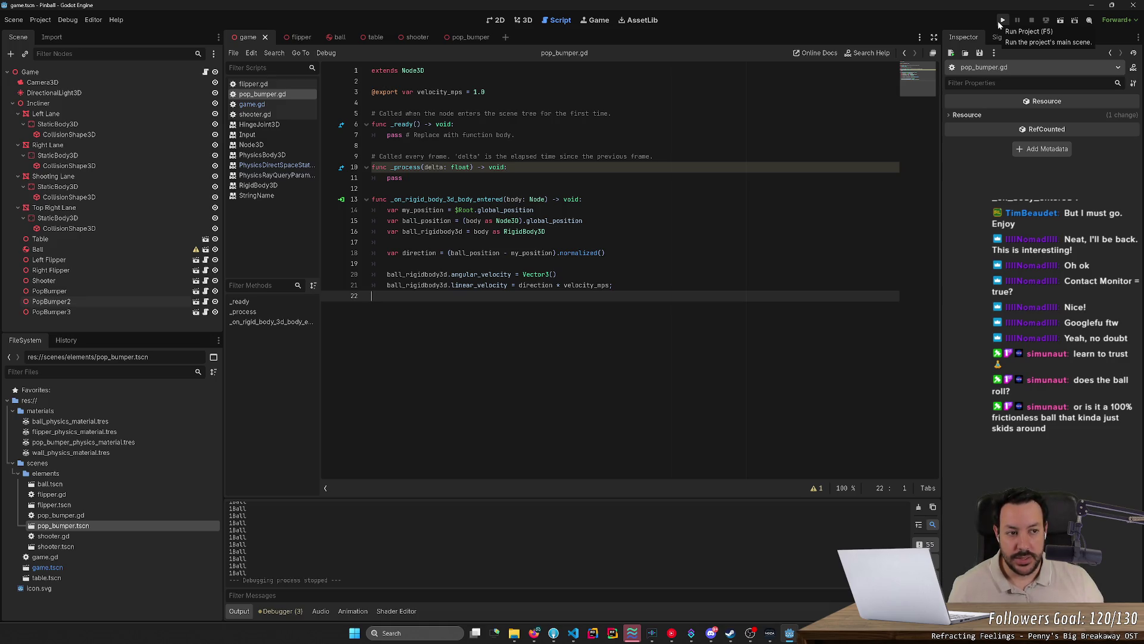
- Run the game and inspect the live Ball's physics properties in the remote scene tree
{"action": "left_click", "coordinate": [998, 22]}
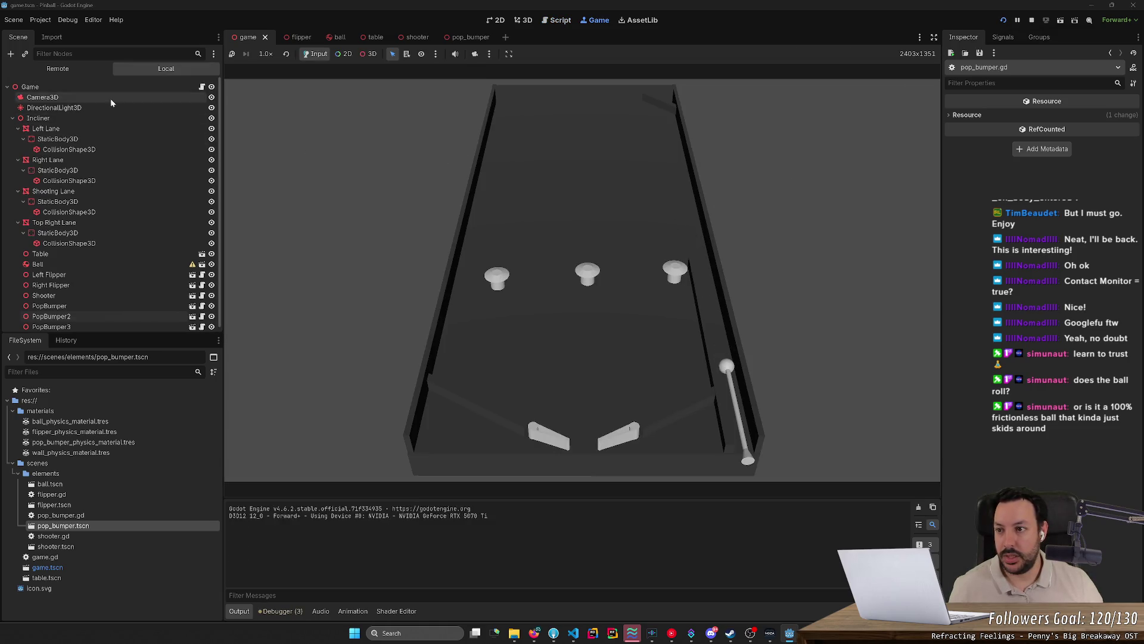
{"action": "left_click", "coordinate": [63, 69]}
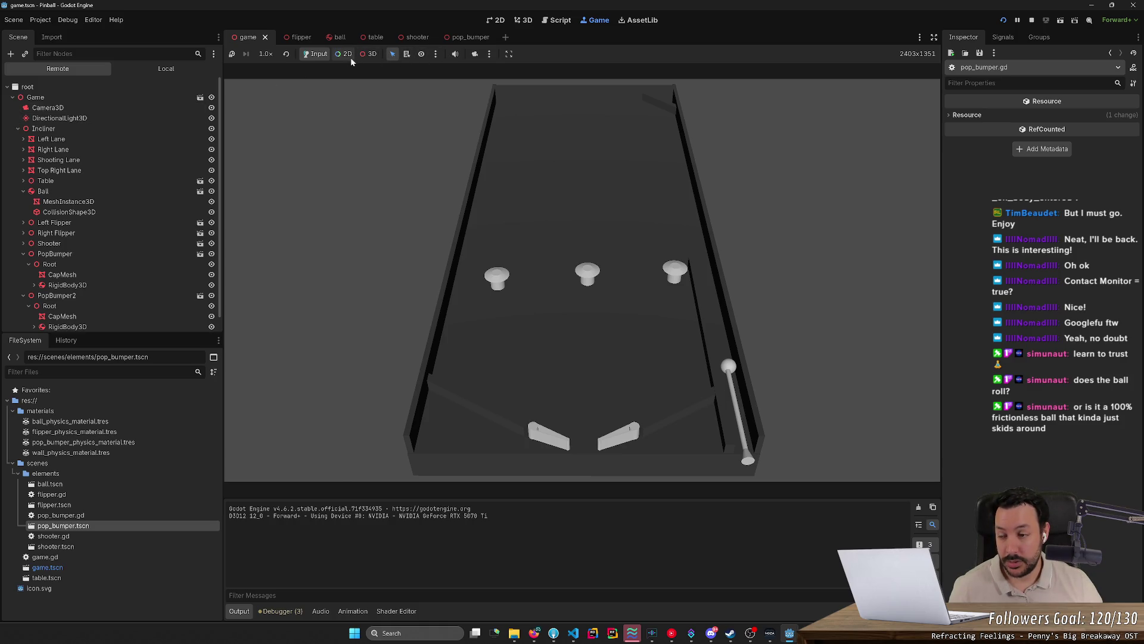
{"action": "left_click", "coordinate": [370, 54]}
{"action": "left_click", "coordinate": [80, 190]}
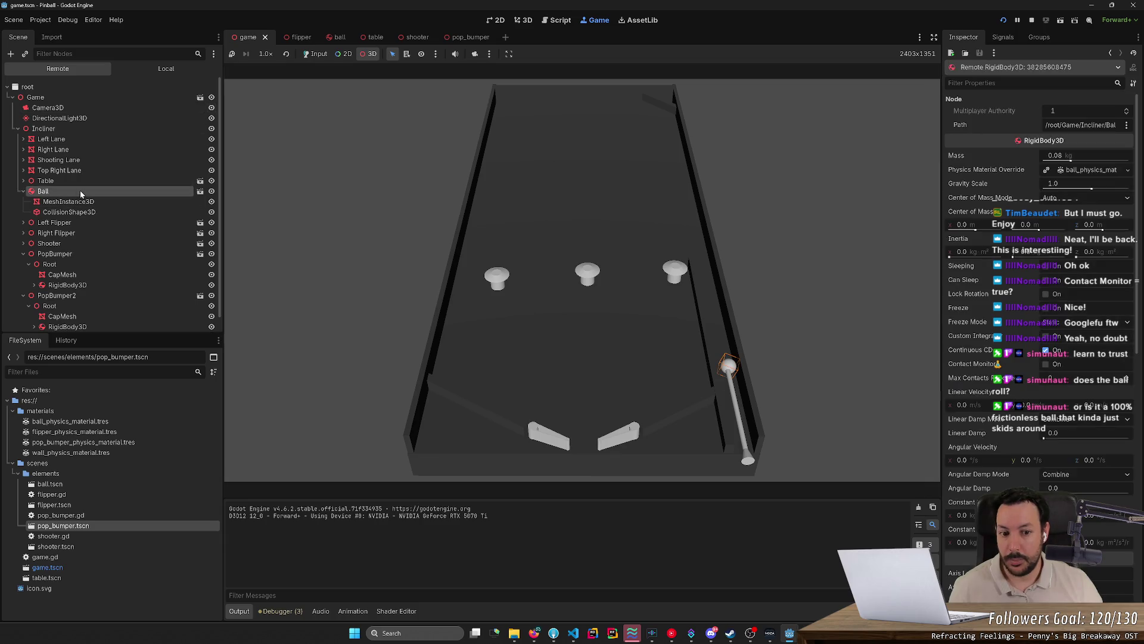
{"action": "left_click", "coordinate": [316, 55]}
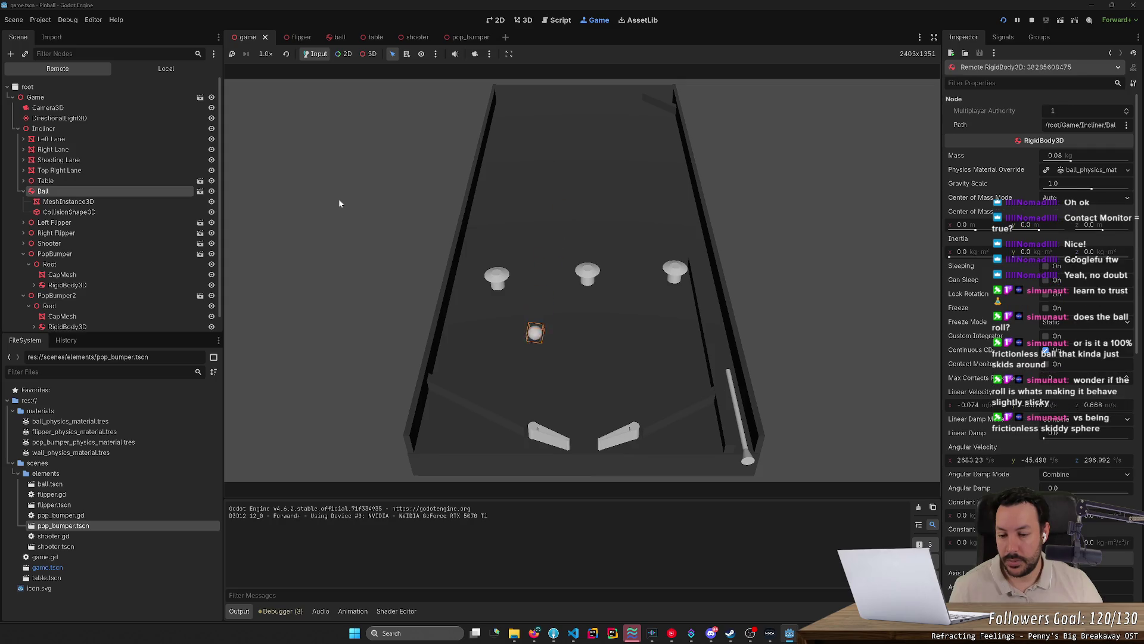
- Flip the left and right flippers to knock the ball toward the bumpers until it drains
{"action": "key", "text": "Left"}
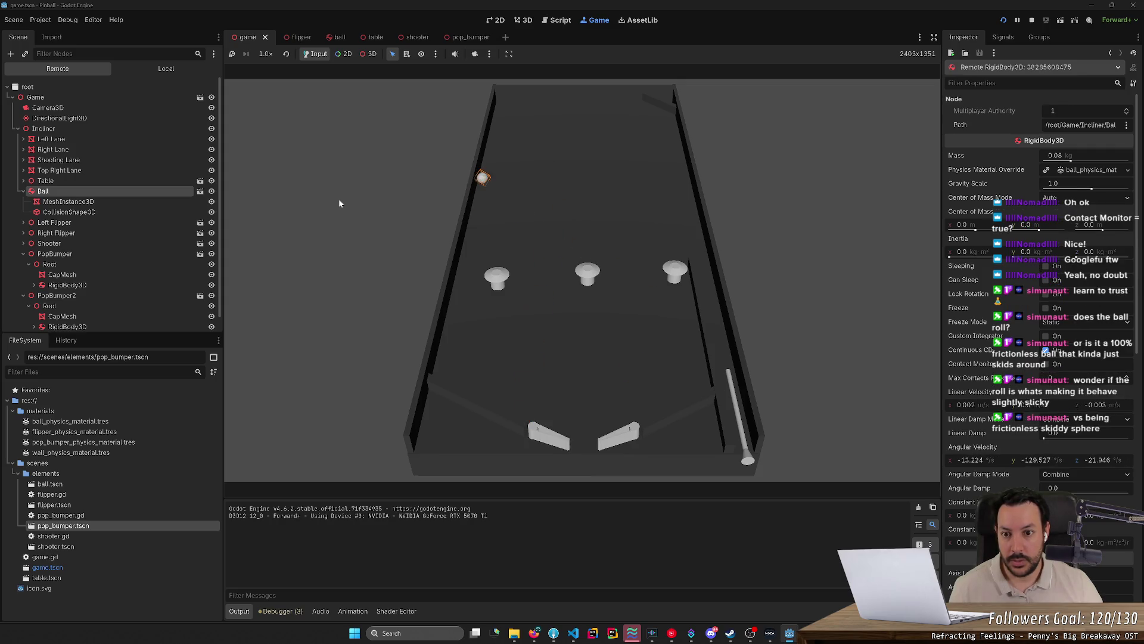
{"action": "key", "text": "Left"}
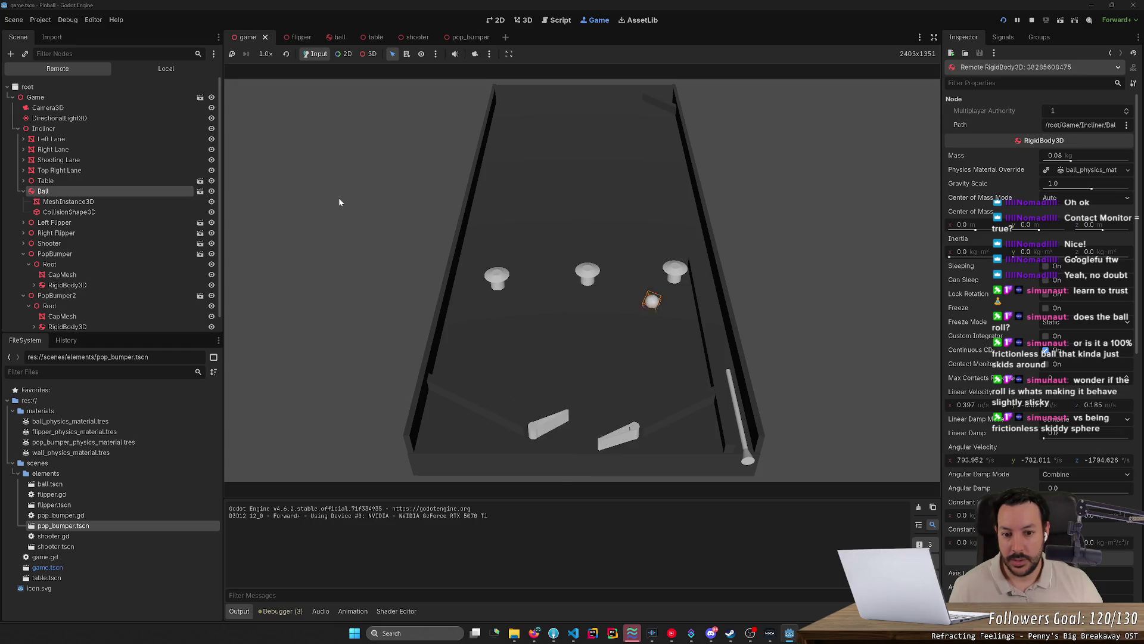
{"action": "key", "text": "Left"}
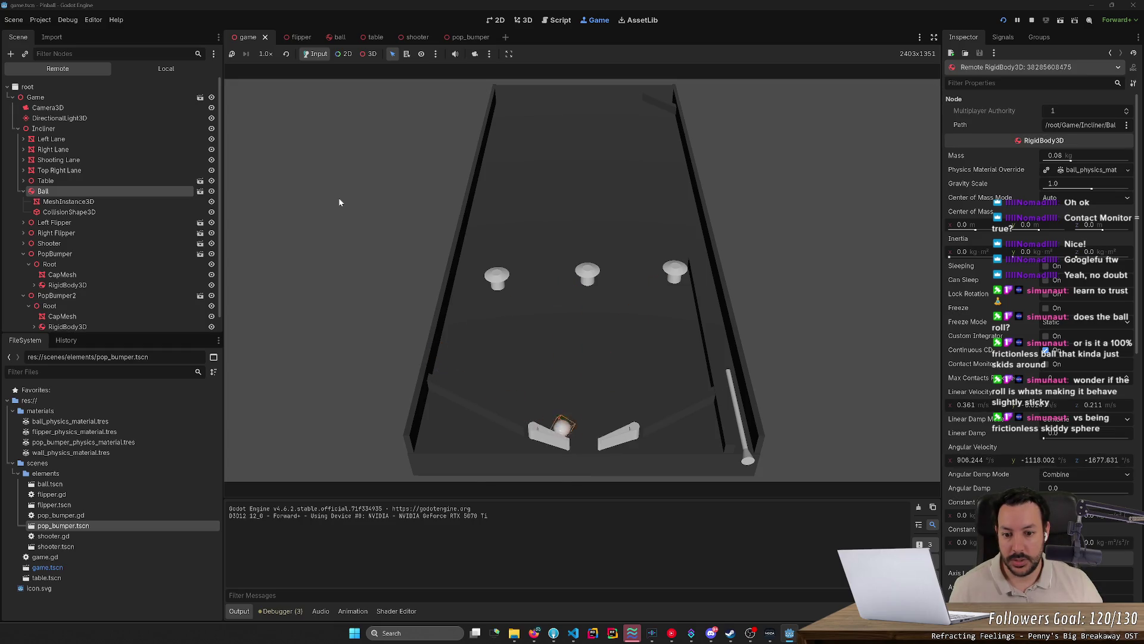
{"action": "key", "text": "Left"}
{"action": "key", "text": "Right"}
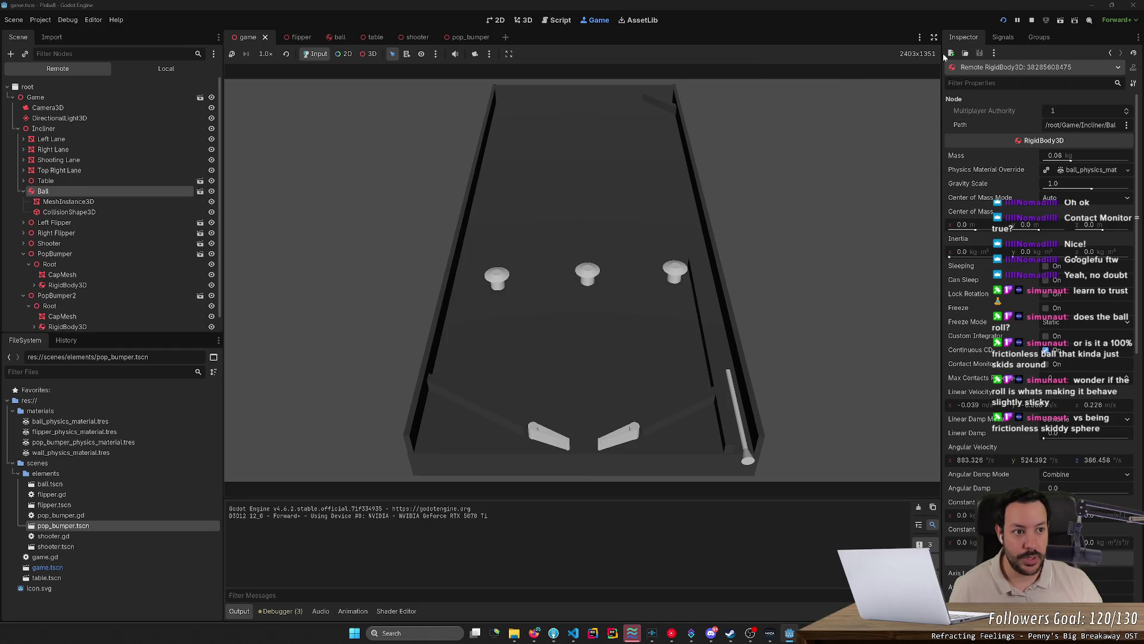
- Stop the game and set the first PopBumper's Velocity Mps in the Inspector
{"action": "left_click", "coordinate": [1032, 19]}
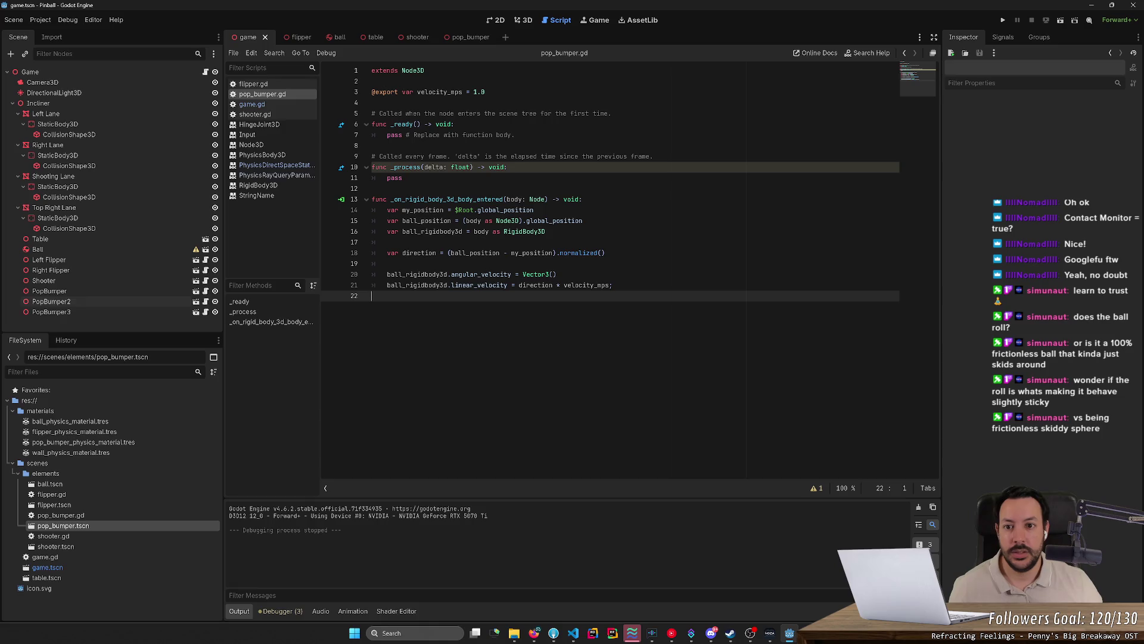
{"action": "double_click", "coordinate": [440, 92]}
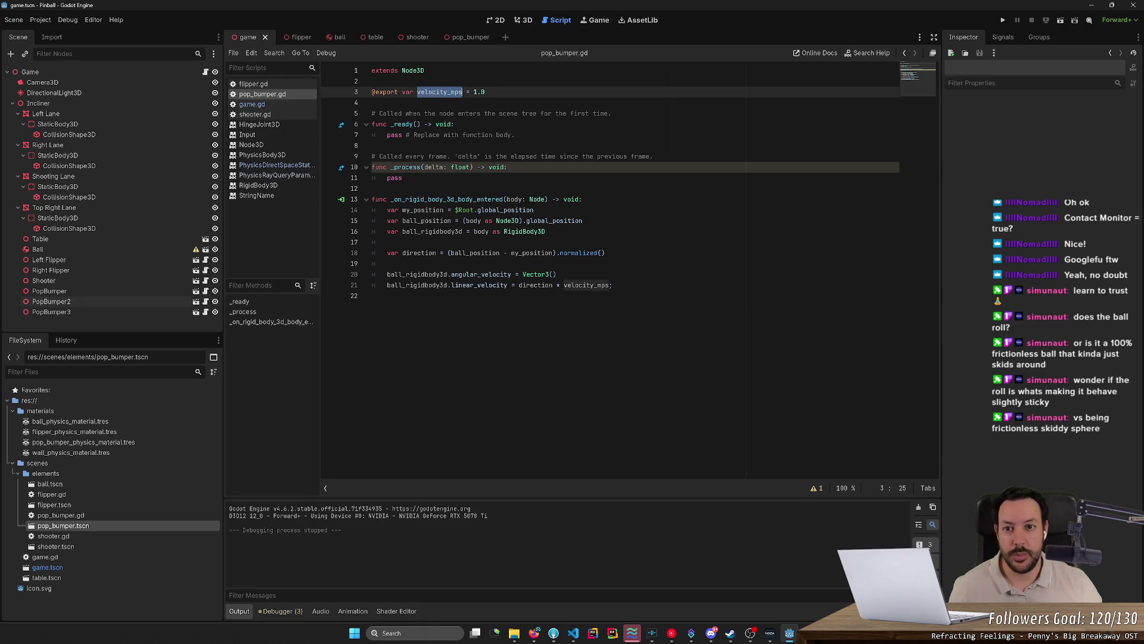
{"action": "left_click", "coordinate": [82, 290]}
{"action": "left_click", "coordinate": [1083, 119]}
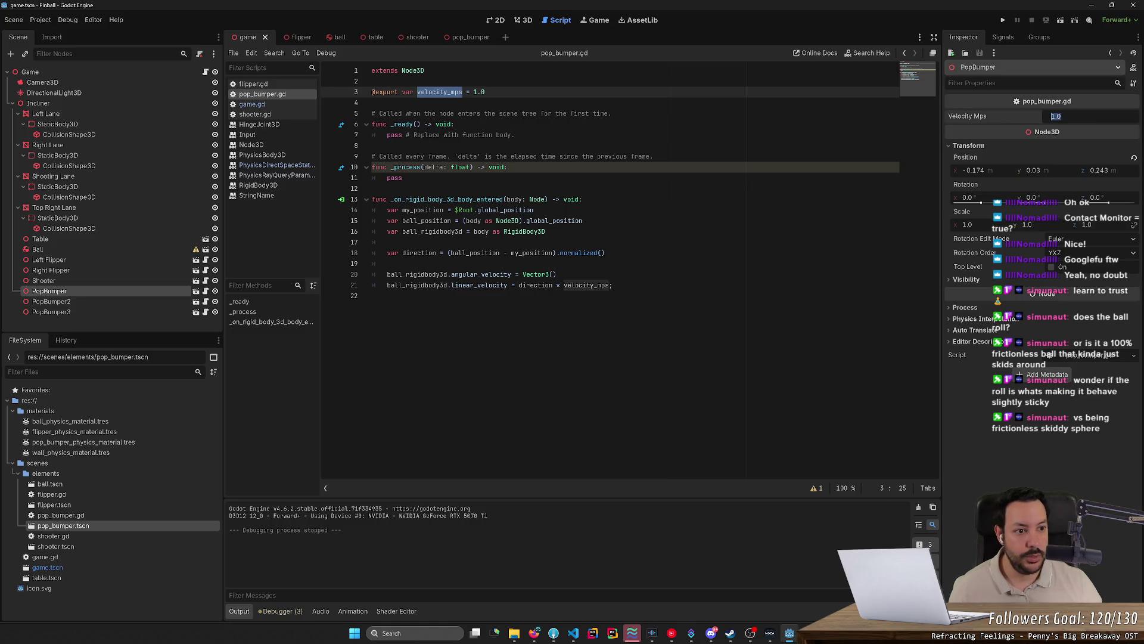
{"action": "type", "text": "3"}
{"action": "key", "text": "Return"}
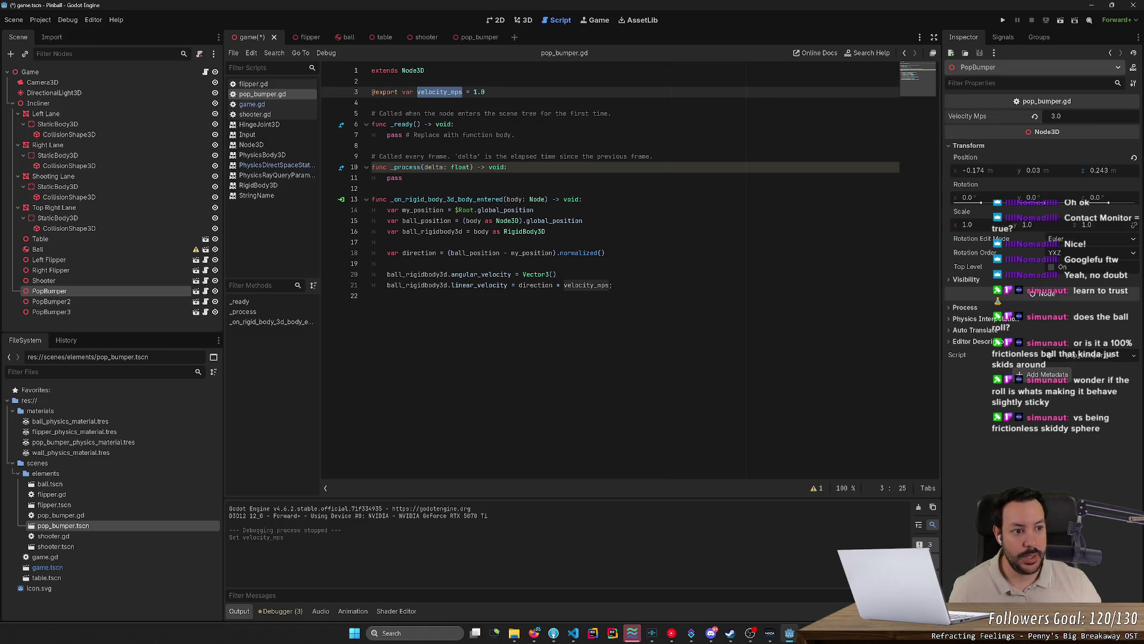
{"action": "left_click", "coordinate": [119, 311]}
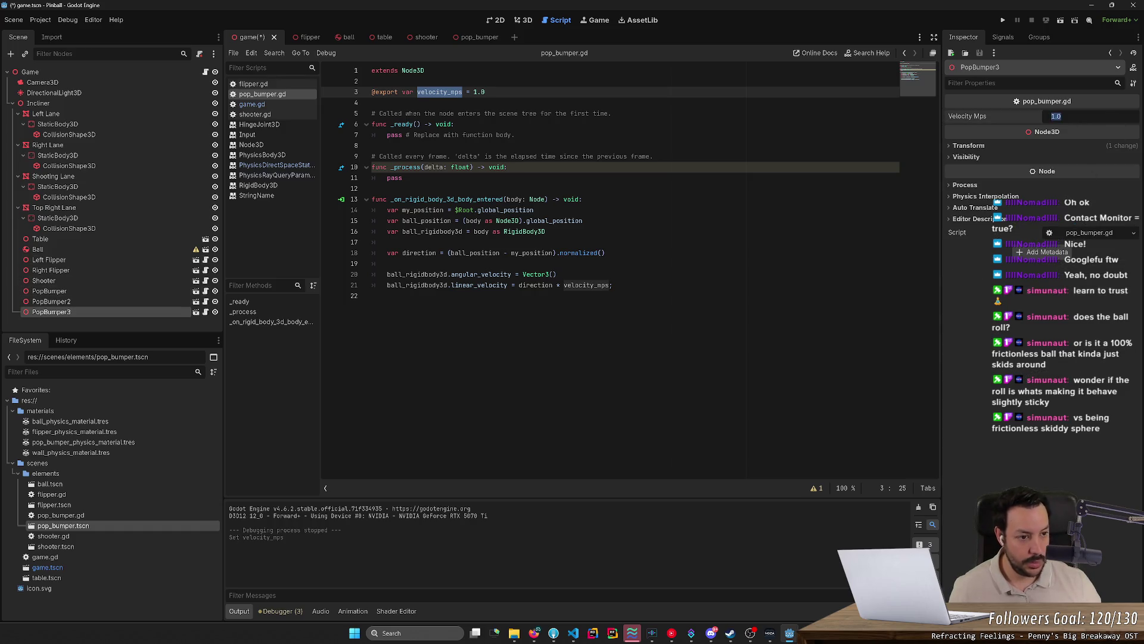
{"action": "left_click", "coordinate": [130, 290]}
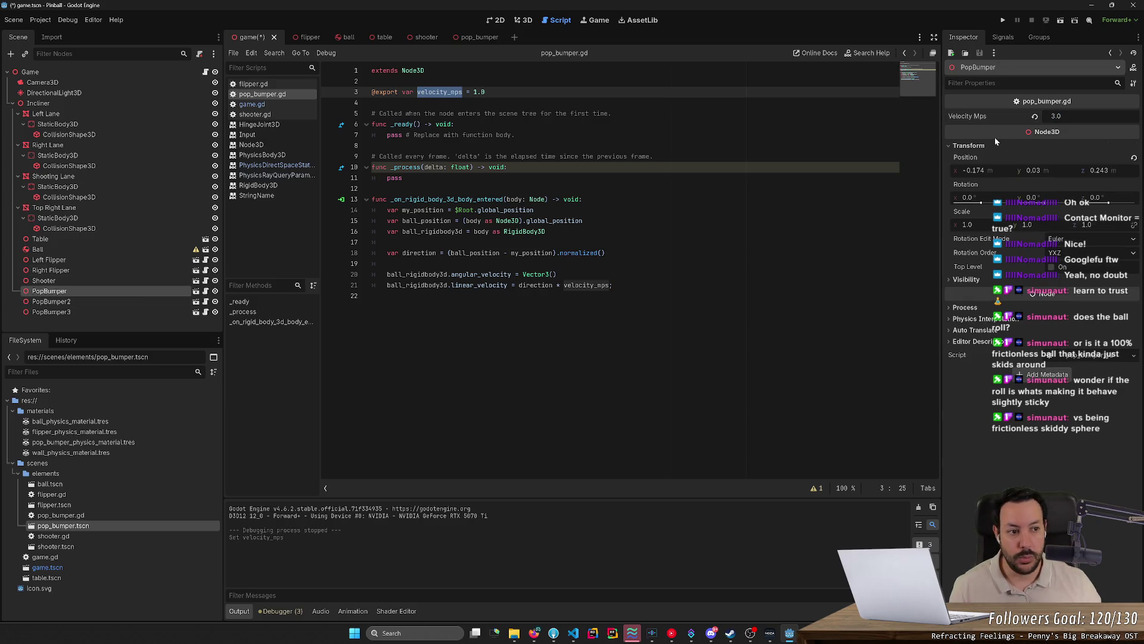
{"action": "type", "text": "3"}
{"action": "key", "text": "Return"}
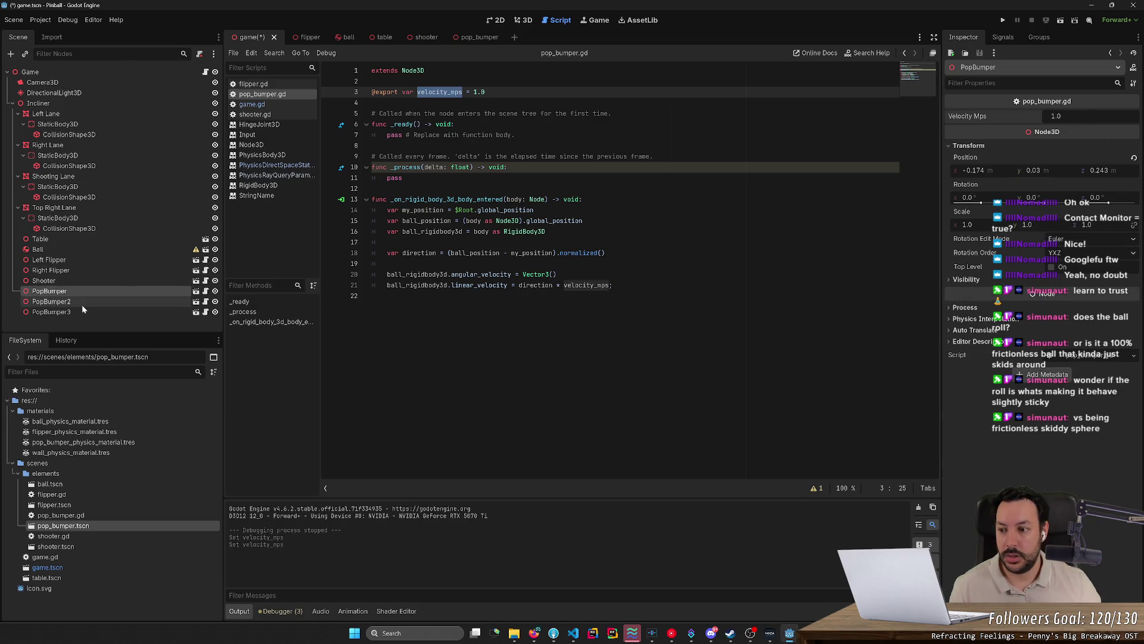
- Set PopBumper2's Velocity Mps to 2 and PopBumper3's to 3, then save and run
{"action": "left_click", "coordinate": [81, 302]}
{"action": "left_click", "coordinate": [1067, 115]}
{"action": "type", "text": "2"}
{"action": "key", "text": "Return"}
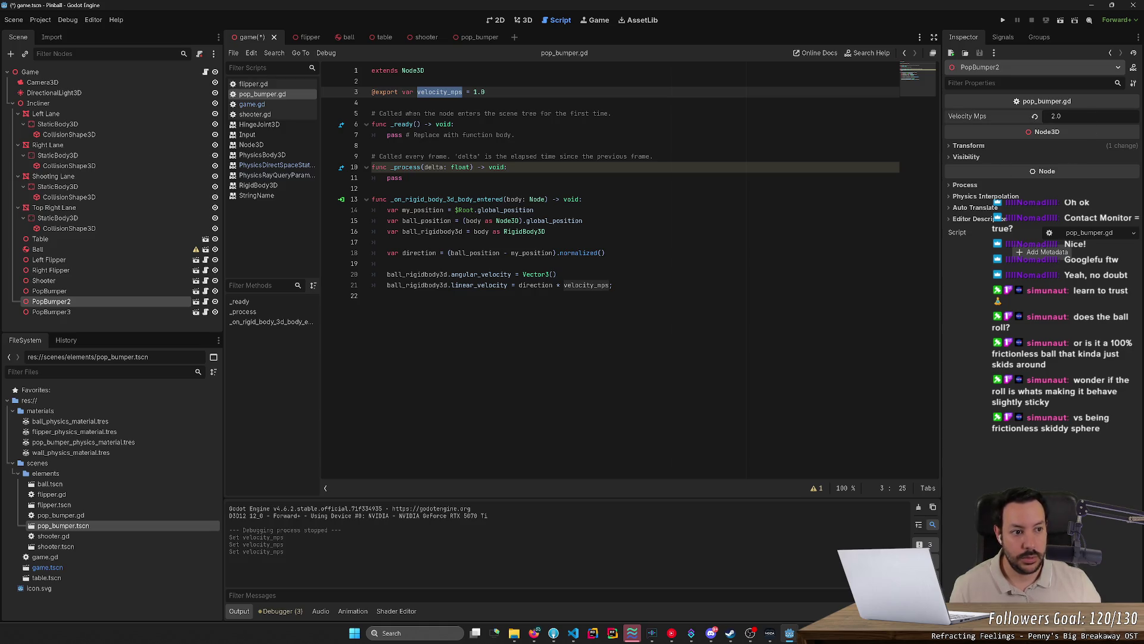
{"action": "left_click", "coordinate": [82, 312]}
{"action": "left_click", "coordinate": [1082, 116]}
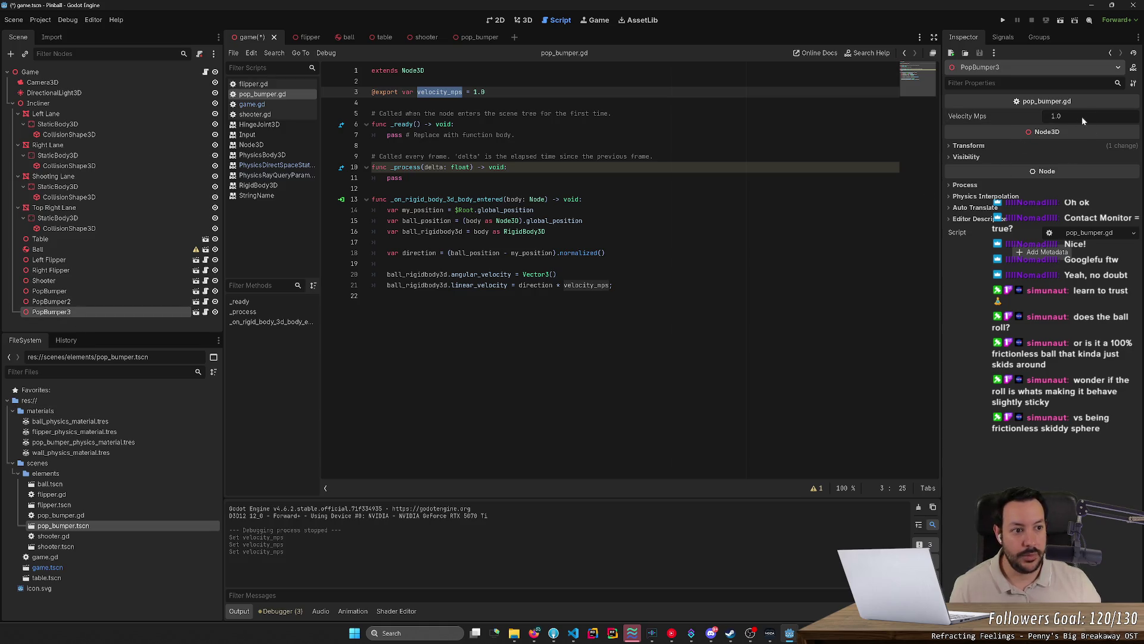
{"action": "type", "text": "3"}
{"action": "key", "text": "Return"}
{"action": "key", "text": "F5"}
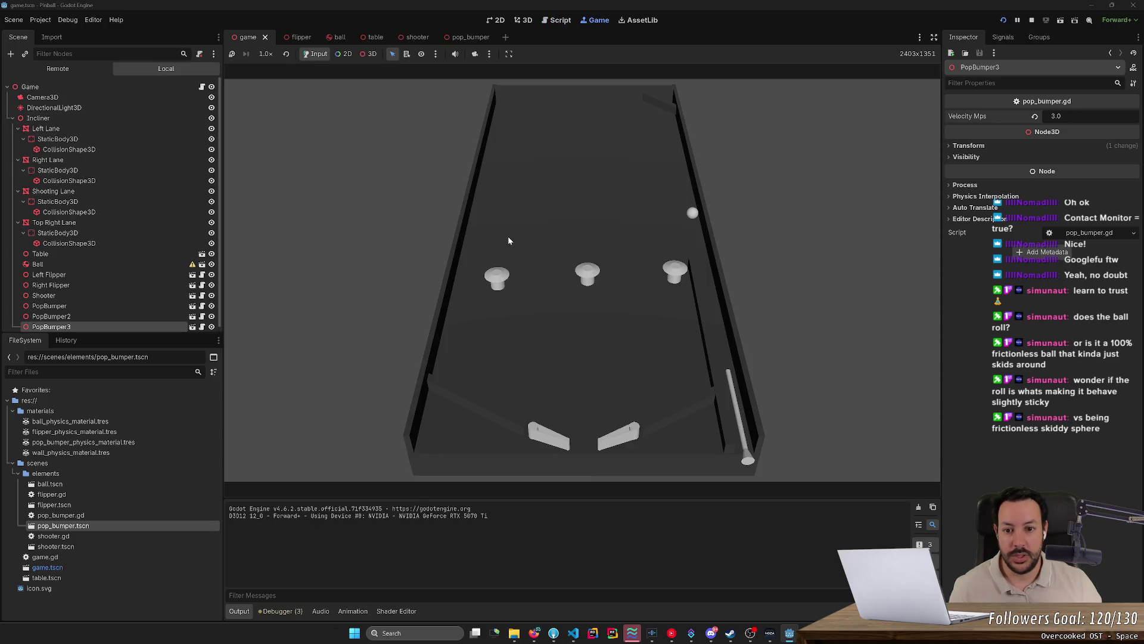
- Drop the ball repeatedly onto the left, middle and right bumpers to watch their push
{"action": "left_click", "coordinate": [499, 207]}
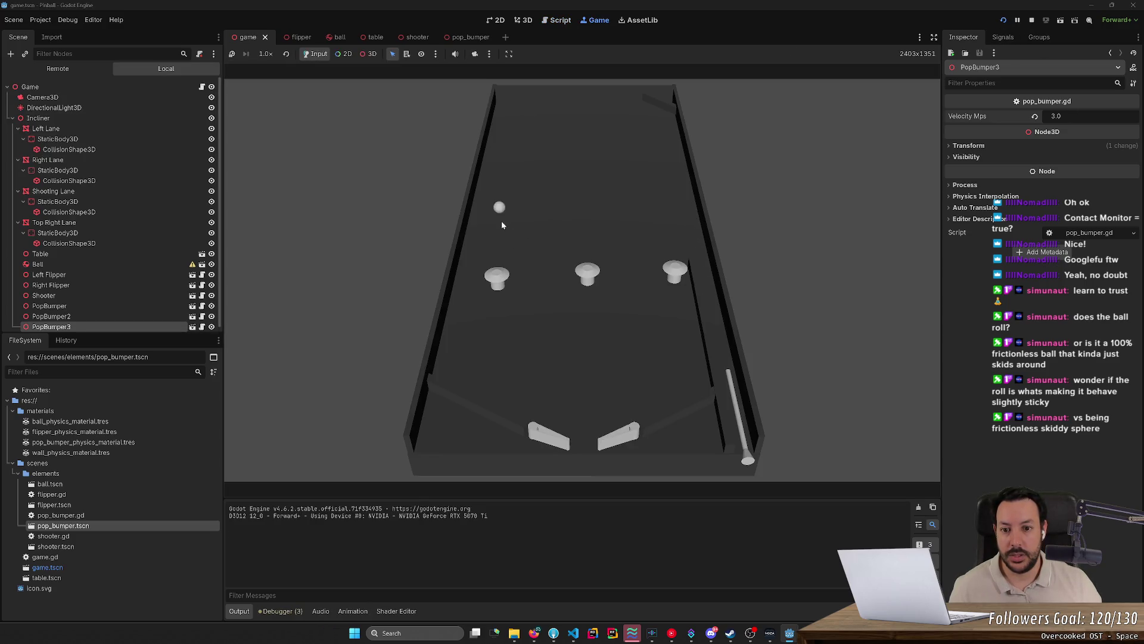
{"action": "left_click", "coordinate": [506, 222]}
{"action": "left_click", "coordinate": [505, 221]}
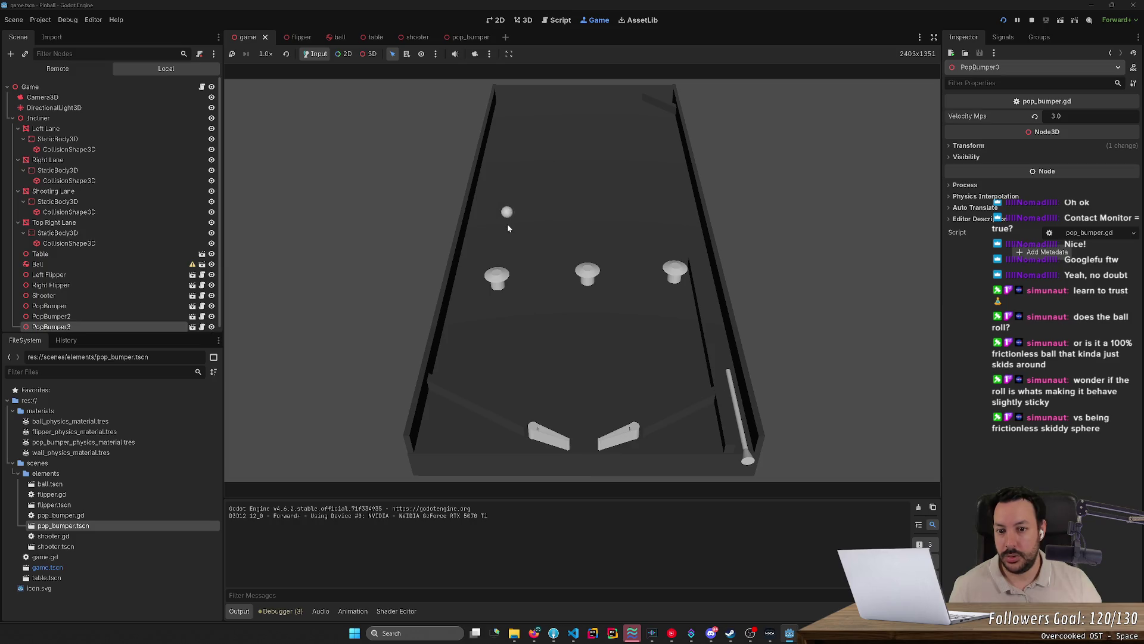
{"action": "left_click", "coordinate": [587, 224]}
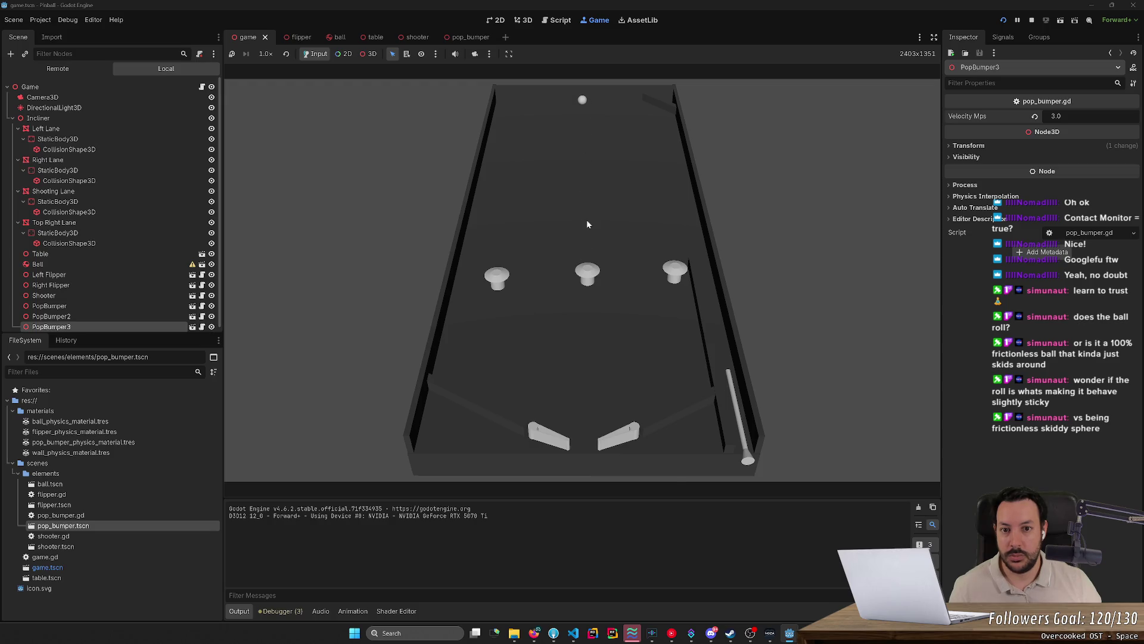
{"action": "left_click", "coordinate": [587, 228]}
{"action": "left_click", "coordinate": [585, 238]}
{"action": "left_click", "coordinate": [588, 248]}
{"action": "left_click", "coordinate": [588, 248]}
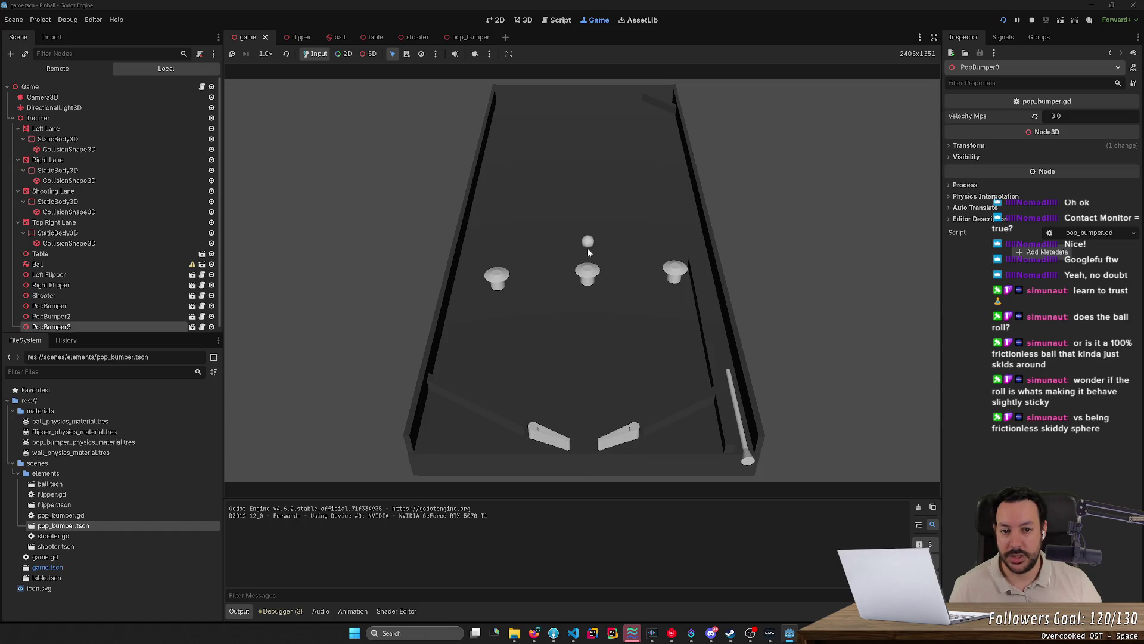
{"action": "left_click", "coordinate": [671, 238]}
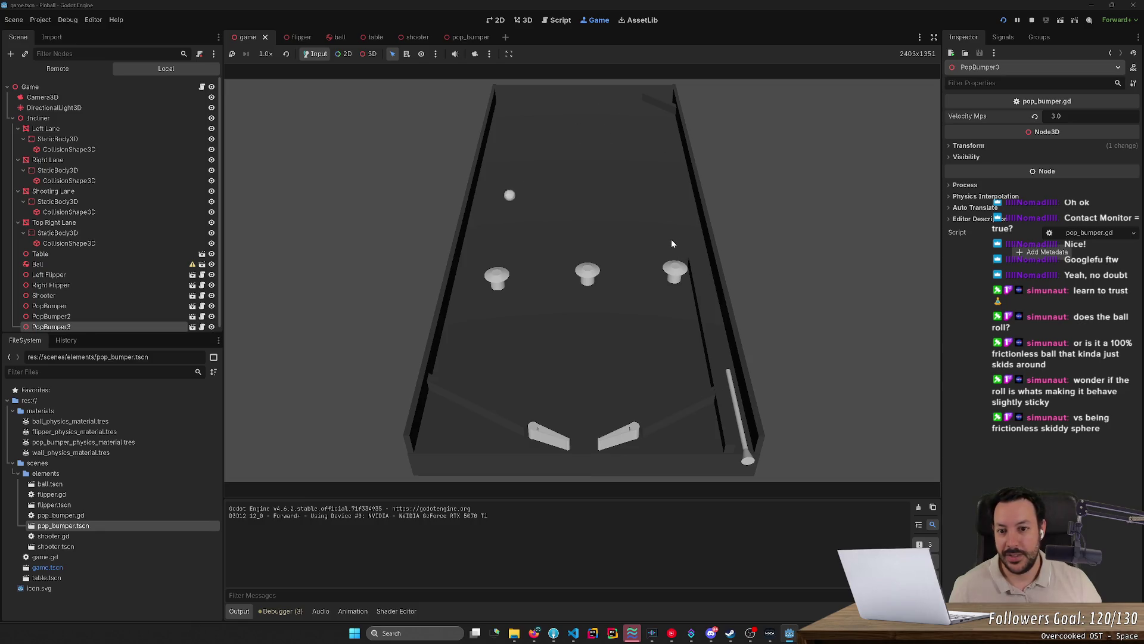
{"action": "left_click", "coordinate": [671, 243]}
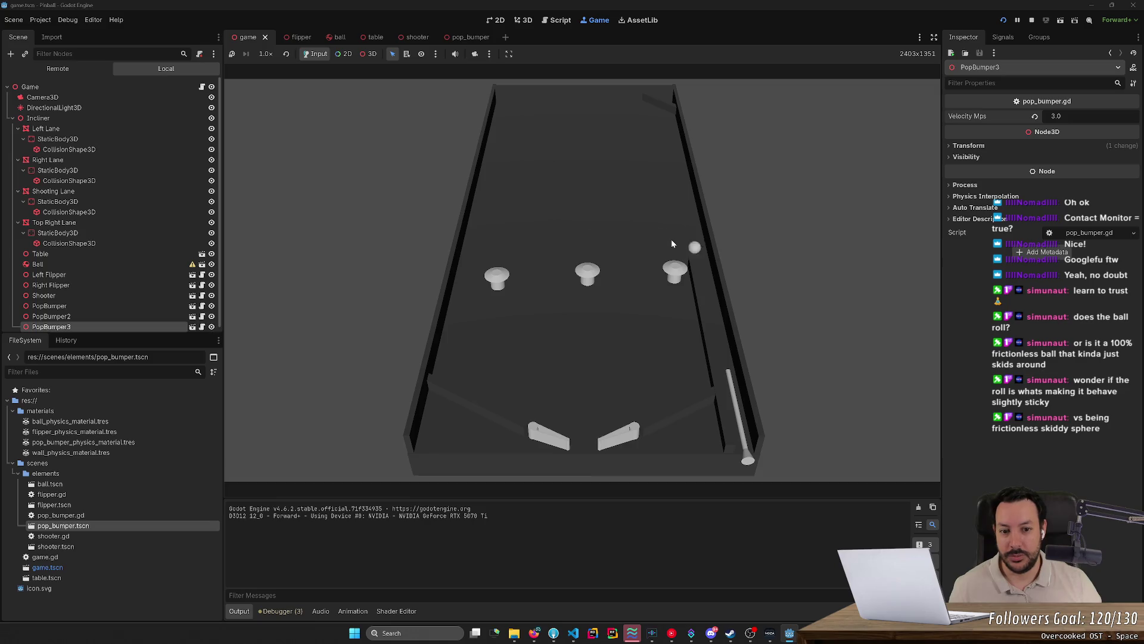
{"action": "left_click", "coordinate": [667, 242]}
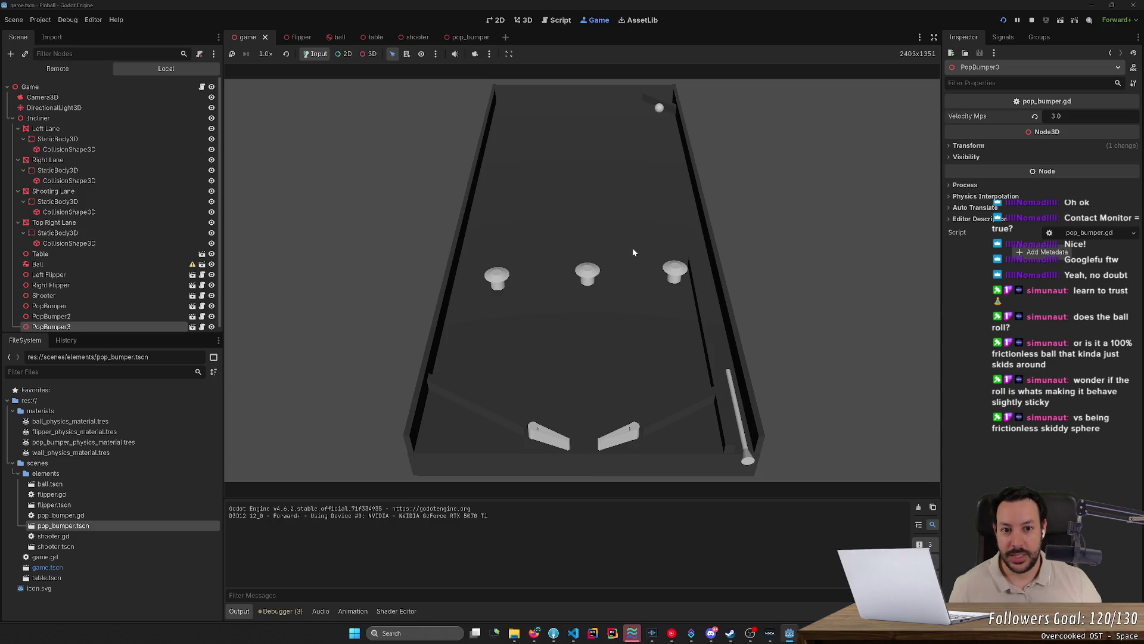
{"action": "left_click", "coordinate": [584, 248]}
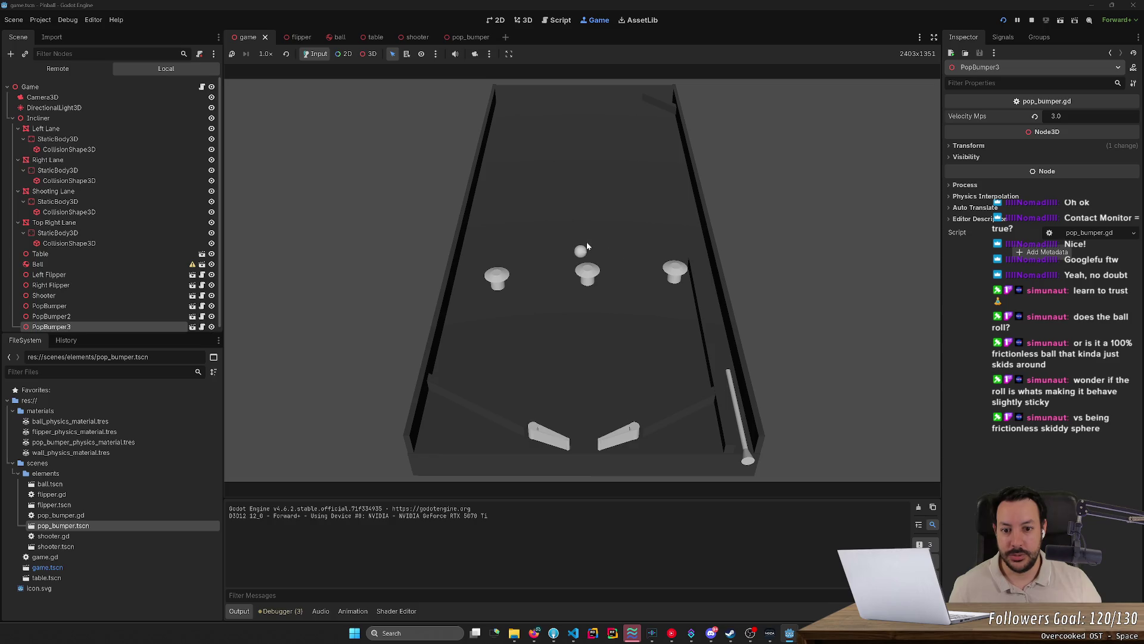
{"action": "left_click", "coordinate": [660, 238]}
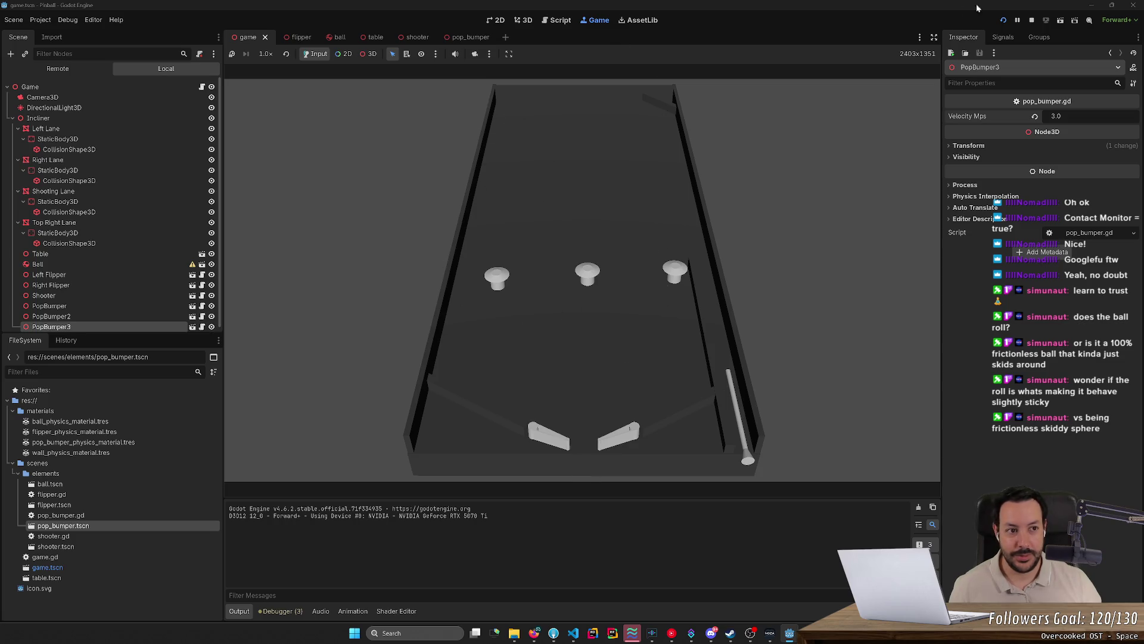
- Stop the game, set all three selected PopBumpers' Velocity Mps to 2.5, and relaunch
{"action": "left_click", "coordinate": [1030, 20]}
{"action": "left_click", "coordinate": [72, 292], "text": "shift"}
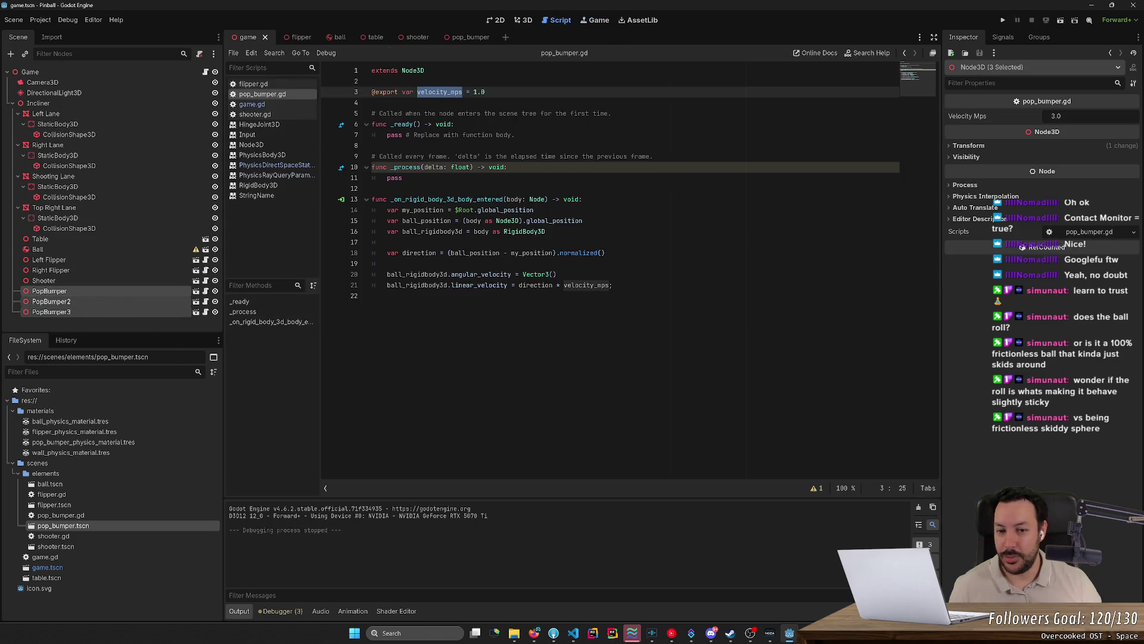
{"action": "left_click", "coordinate": [1103, 116]}
{"action": "type", "text": "2.5"}
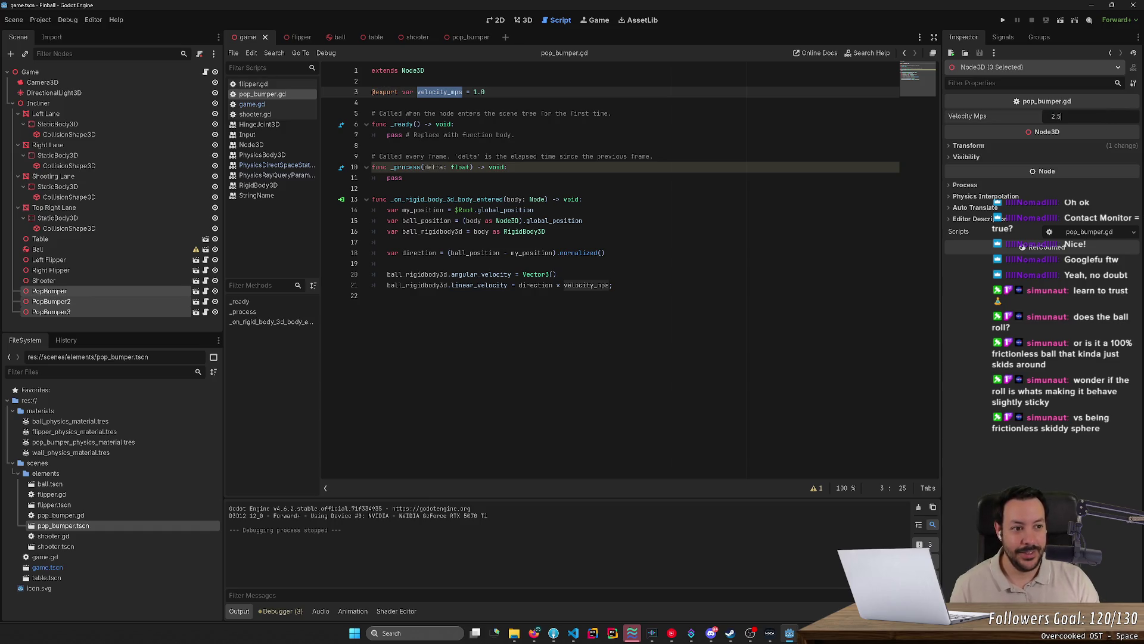
{"action": "key", "text": "Return"}
{"action": "left_click", "coordinate": [1003, 21]}
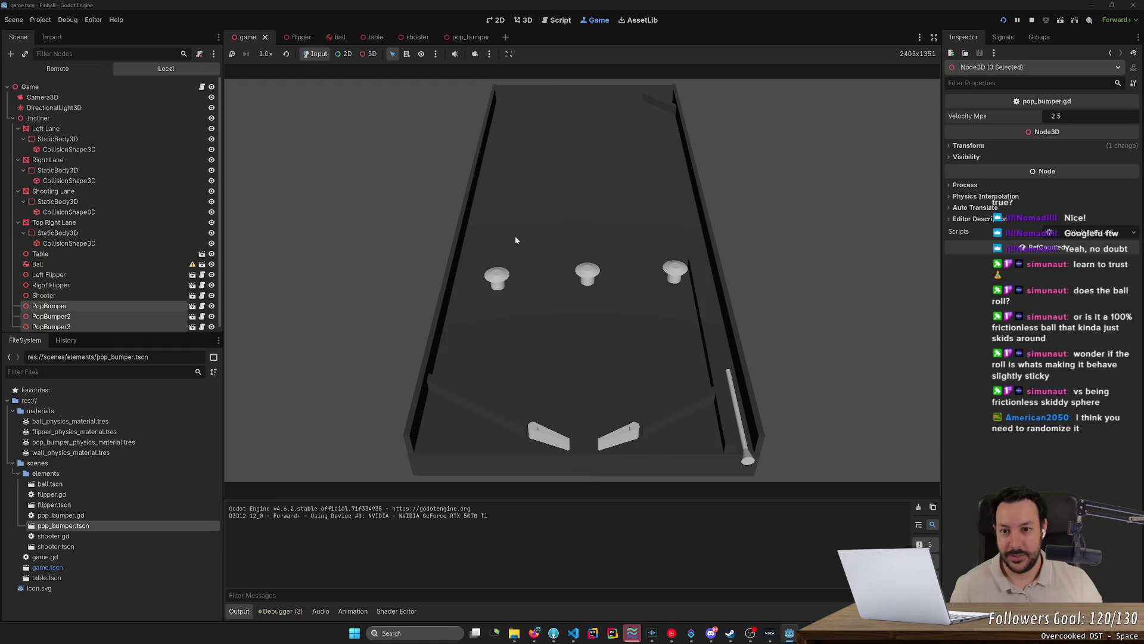
- Spawn a ball beside the left bumper and enable the game camera override
{"action": "left_click", "coordinate": [516, 240]}
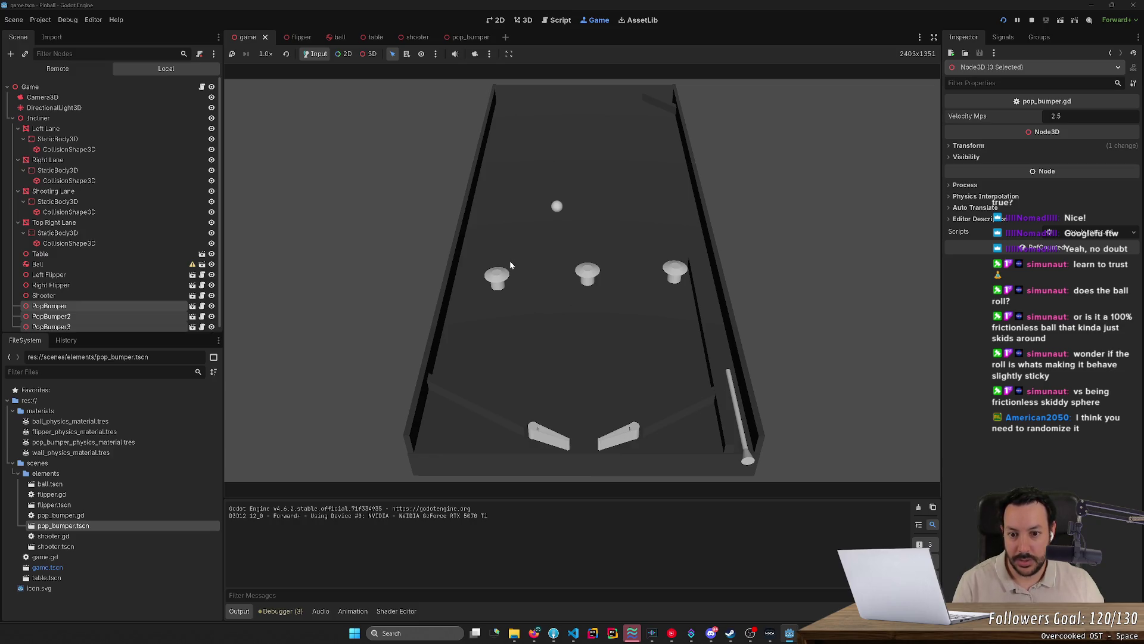
{"action": "left_click", "coordinate": [474, 54]}
- Zoom the override camera in on the ball and slow the game to 1/4× speed
{"action": "left_click", "coordinate": [360, 54]}
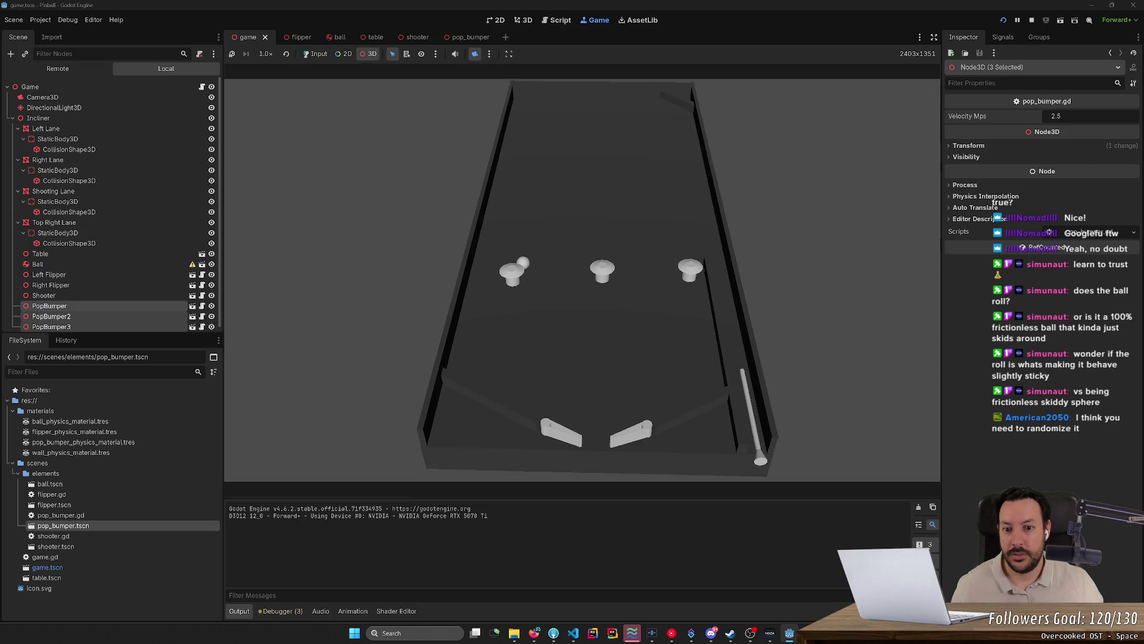
{"action": "scroll", "coordinate": [582, 295], "scroll_direction": "up", "scroll_amount": 3}
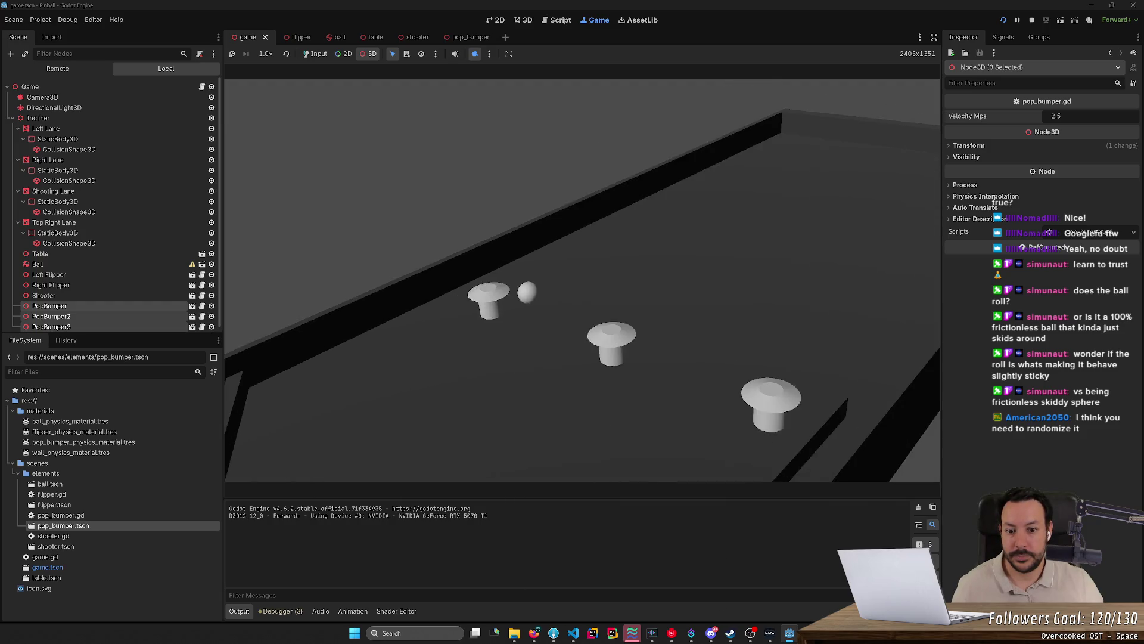
{"action": "left_click", "coordinate": [316, 54]}
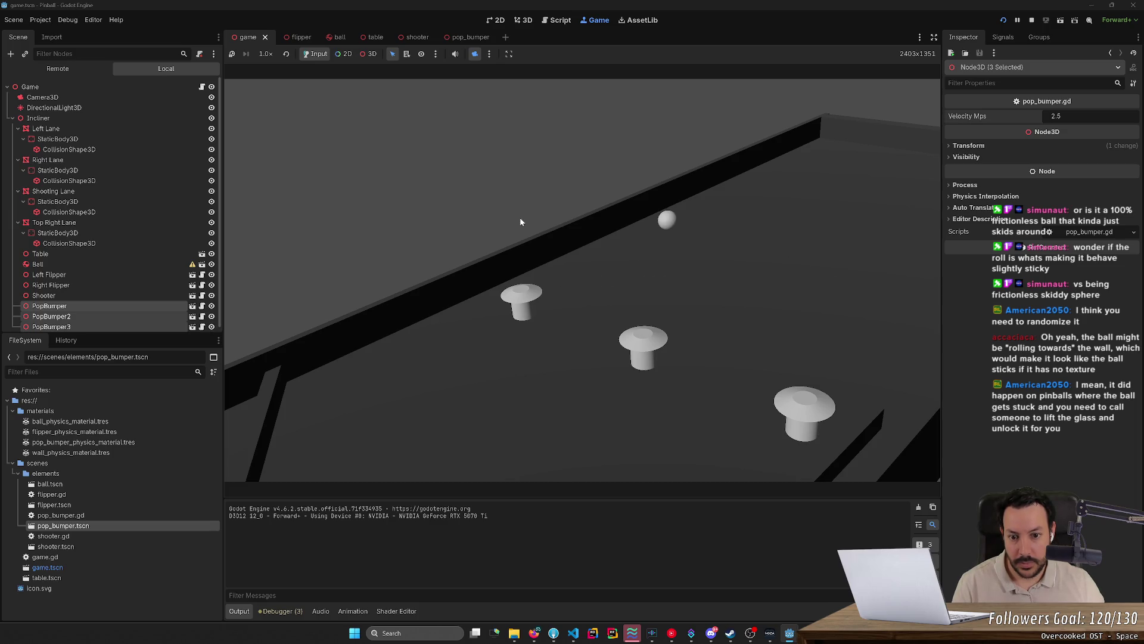
{"action": "left_click", "coordinate": [266, 53]}
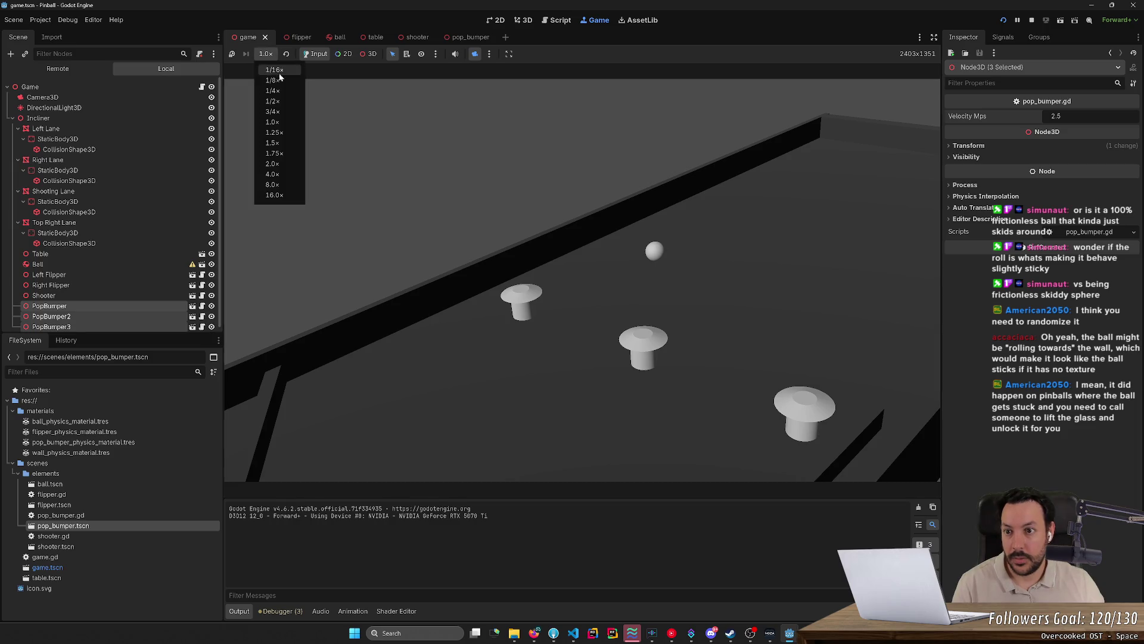
{"action": "left_click", "coordinate": [273, 90]}
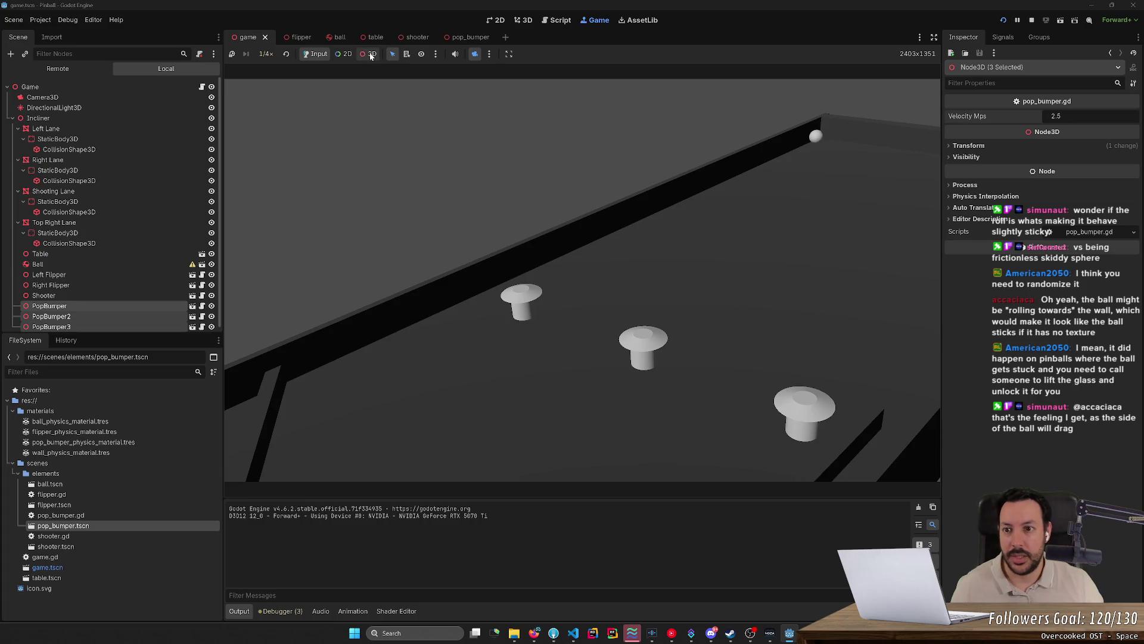
- Return to the game's own camera and restore 1.0× game speed
{"action": "left_click", "coordinate": [468, 58]}
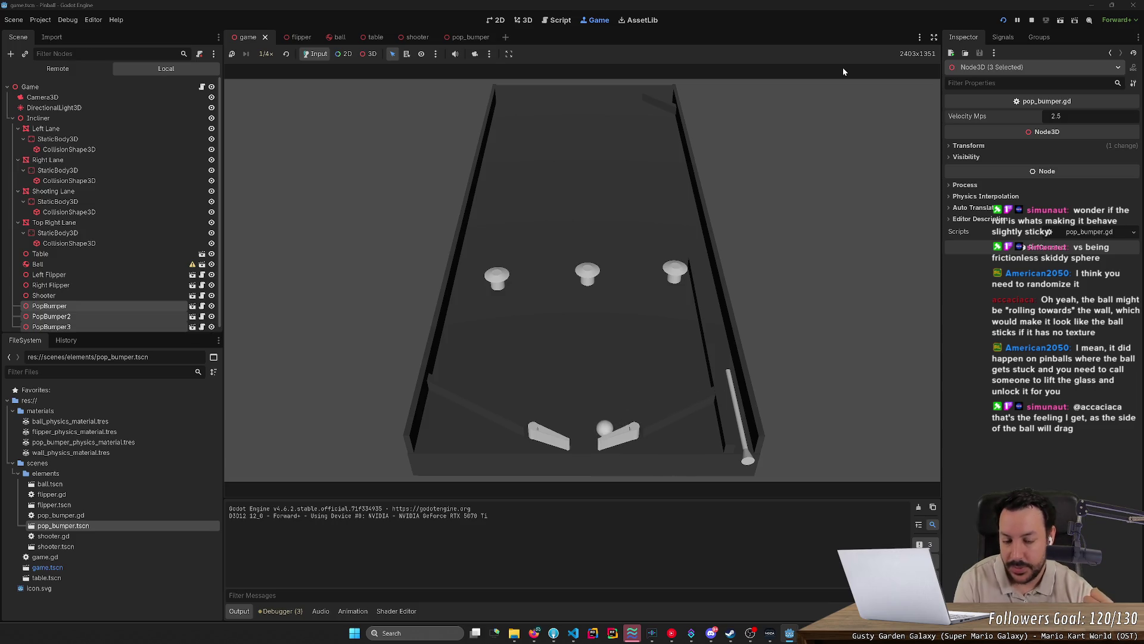
{"action": "left_click", "coordinate": [266, 54]}
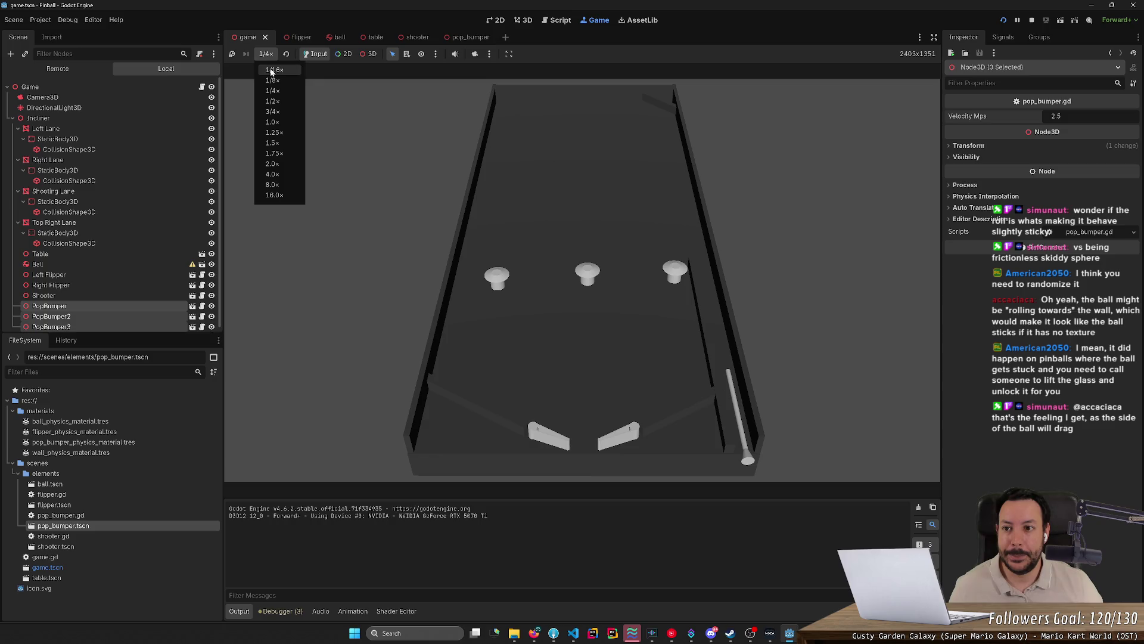
{"action": "left_click", "coordinate": [274, 121]}
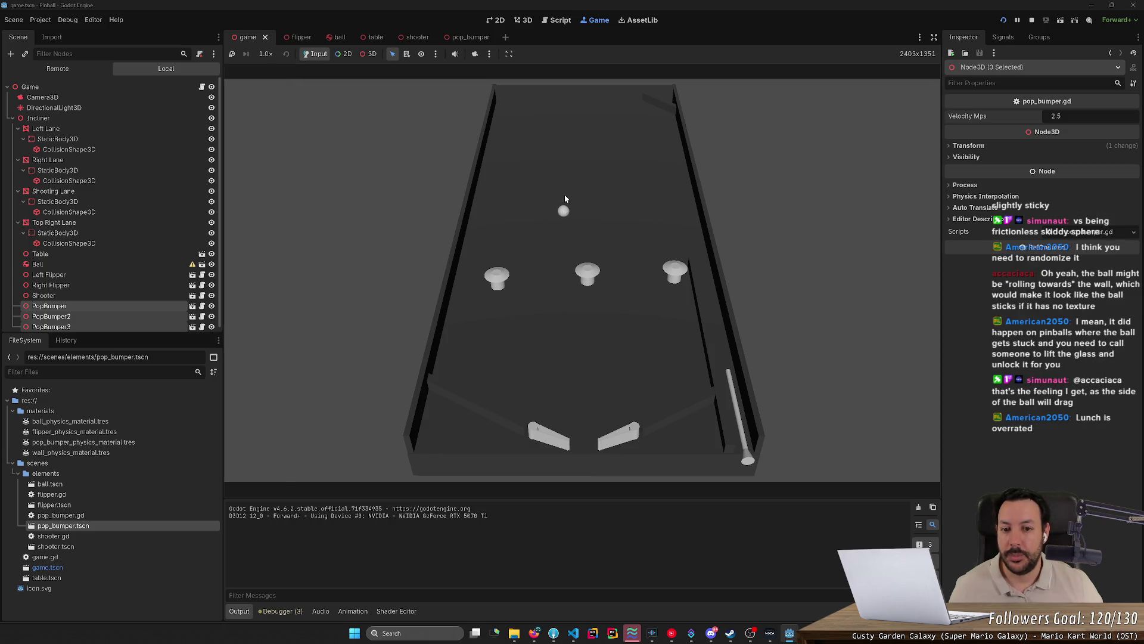
- Select the live Ball in the Remote tree and respawn it repeatedly near the bumpers
{"action": "left_click", "coordinate": [55, 70]}
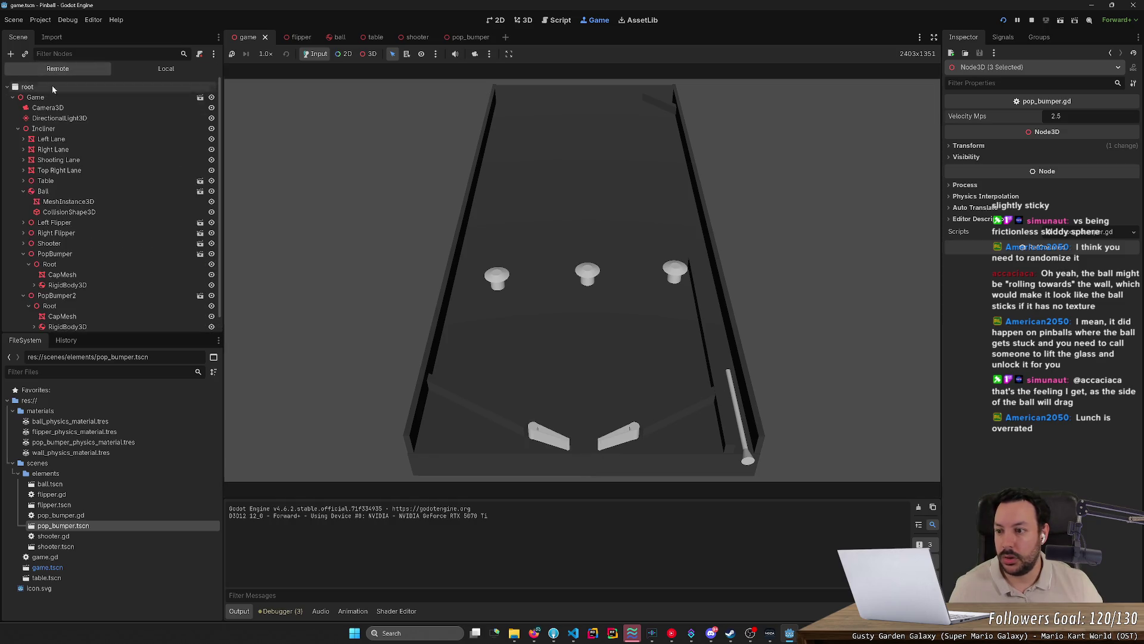
{"action": "left_click", "coordinate": [88, 193]}
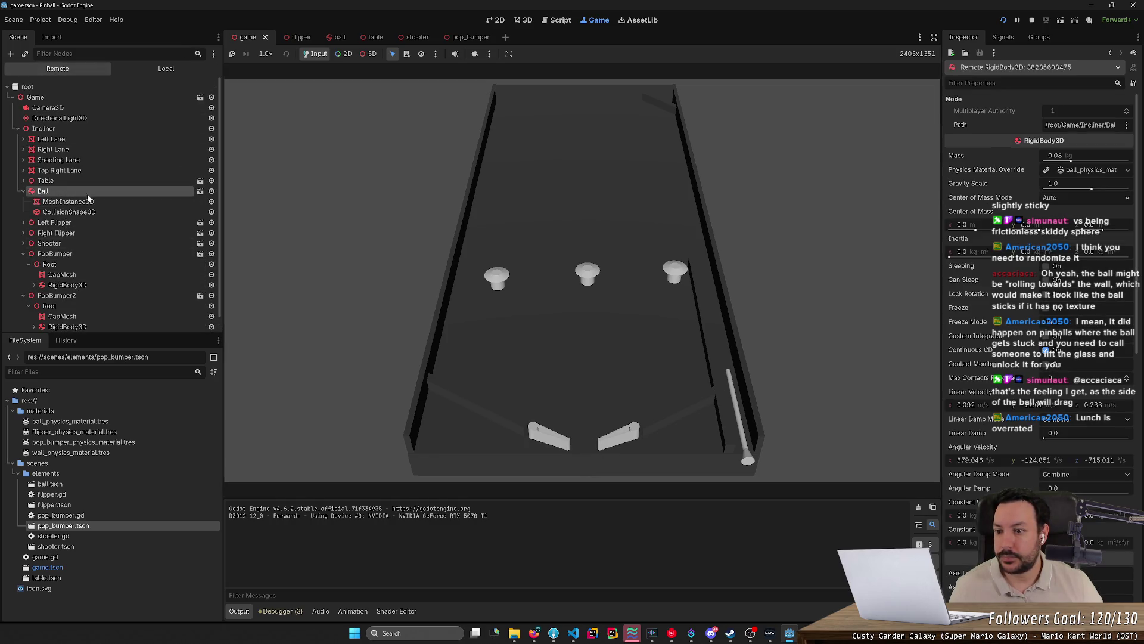
{"action": "left_click", "coordinate": [555, 283]}
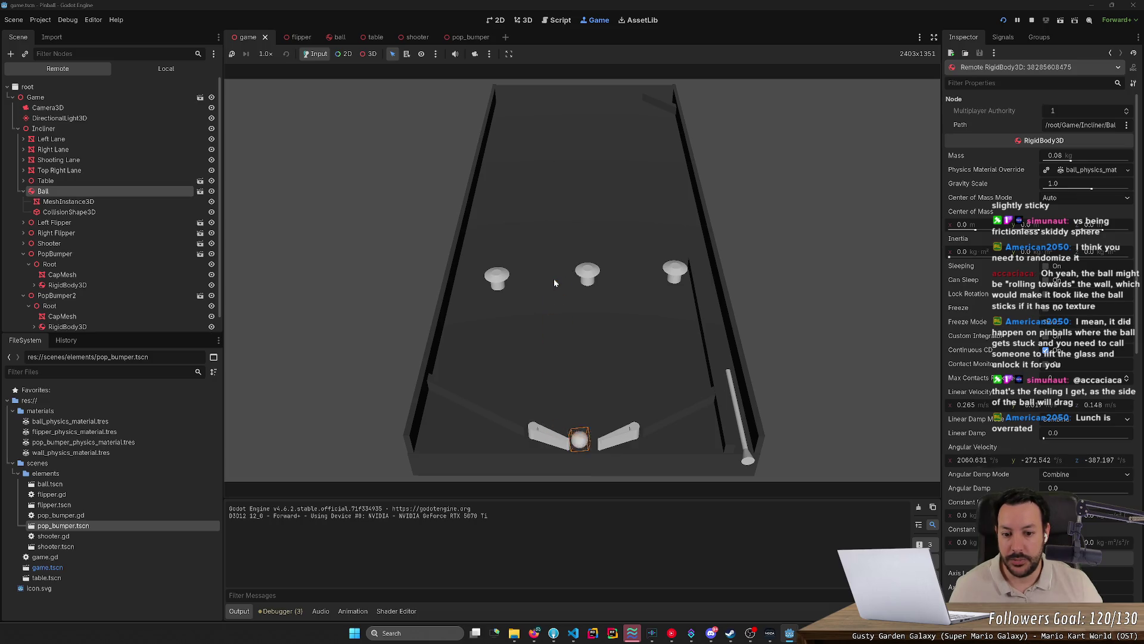
{"action": "left_click", "coordinate": [587, 231]}
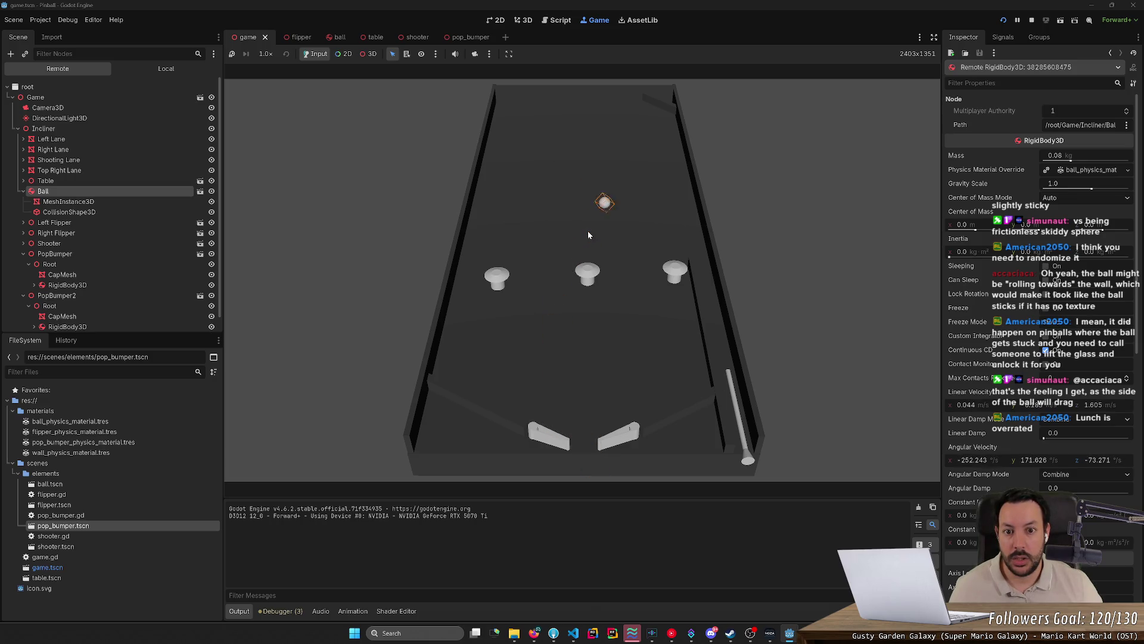
{"action": "left_click", "coordinate": [588, 232]}
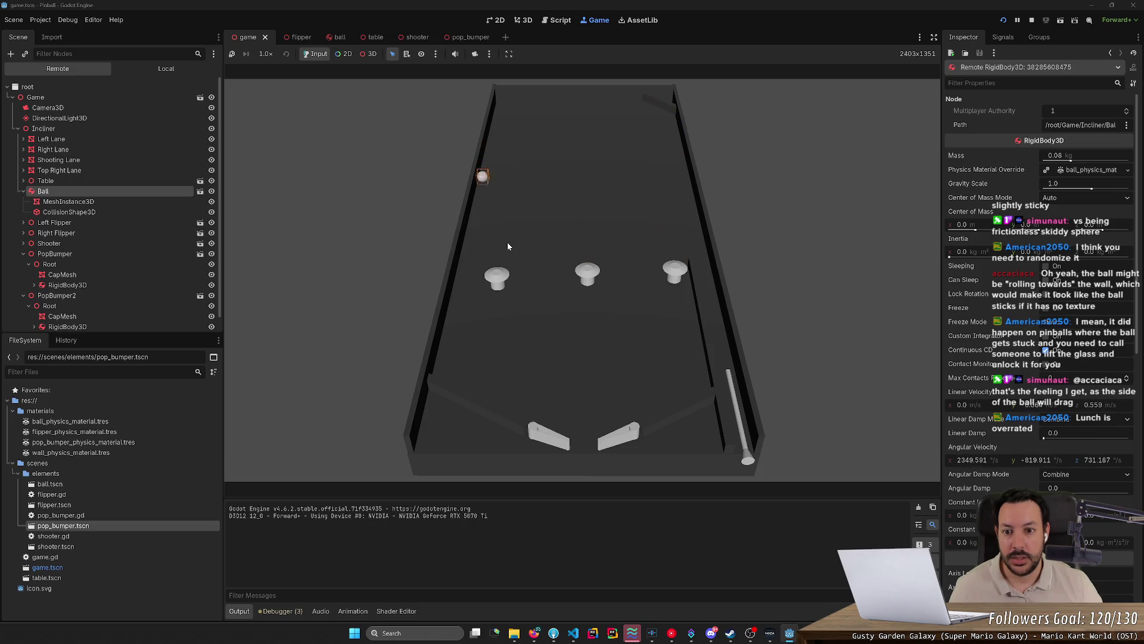
{"action": "left_click", "coordinate": [485, 237]}
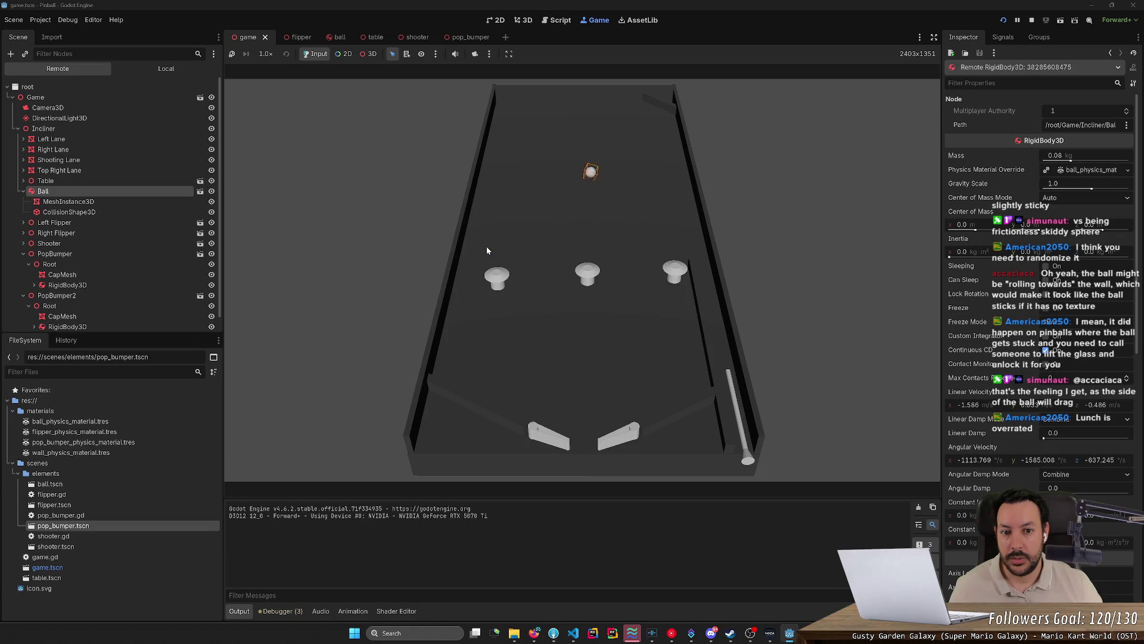
{"action": "left_click", "coordinate": [587, 233]}
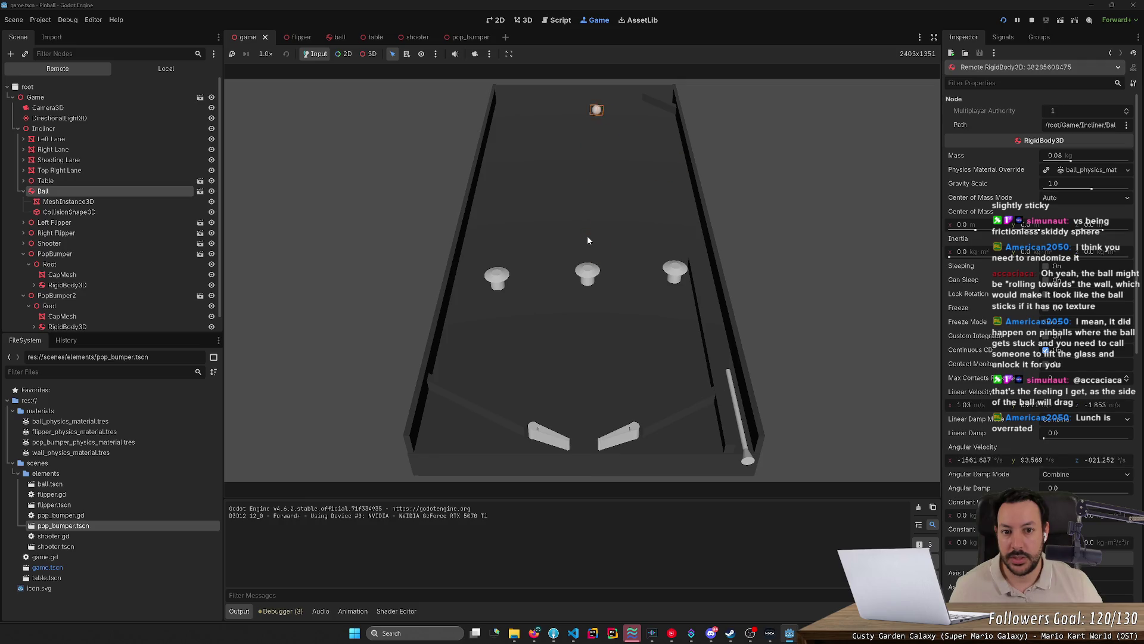
{"action": "left_click", "coordinate": [509, 225]}
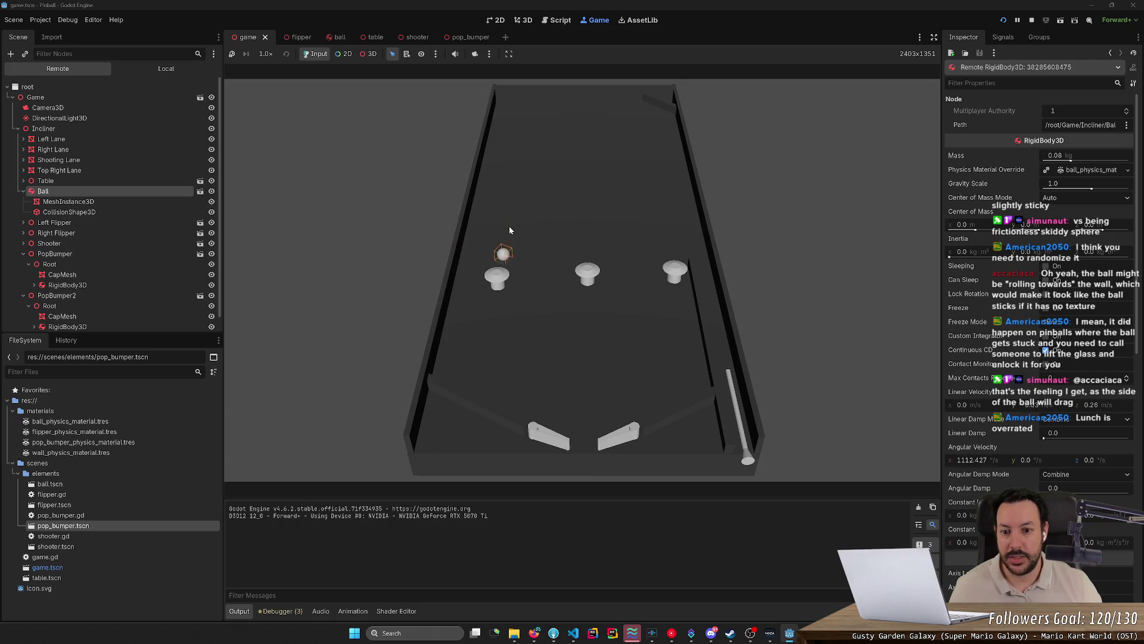
{"action": "left_click", "coordinate": [601, 192]}
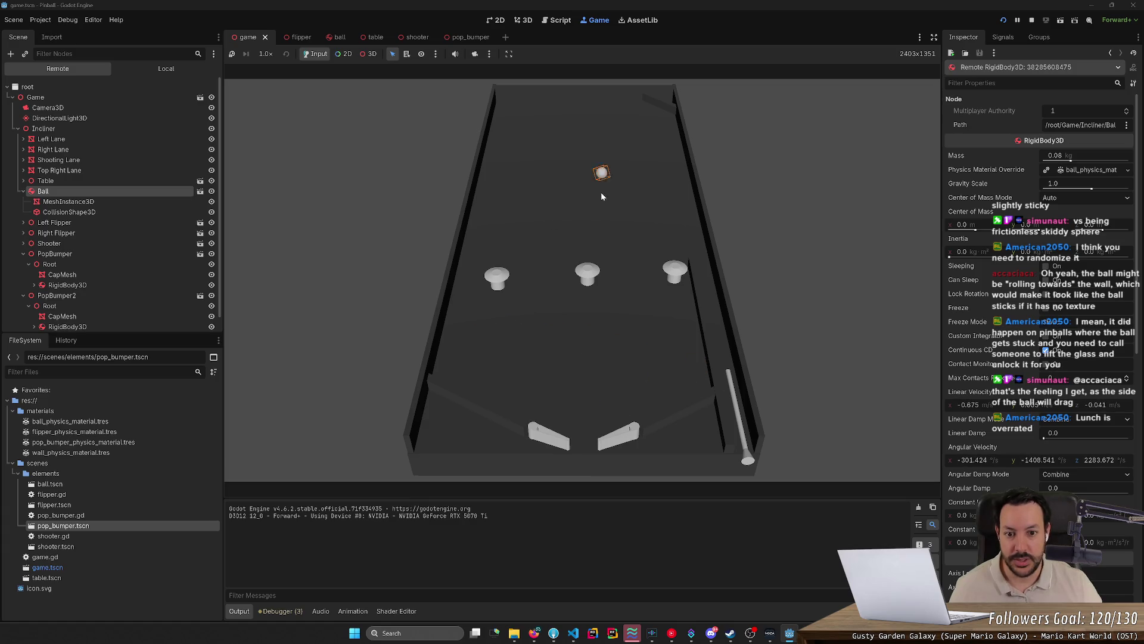